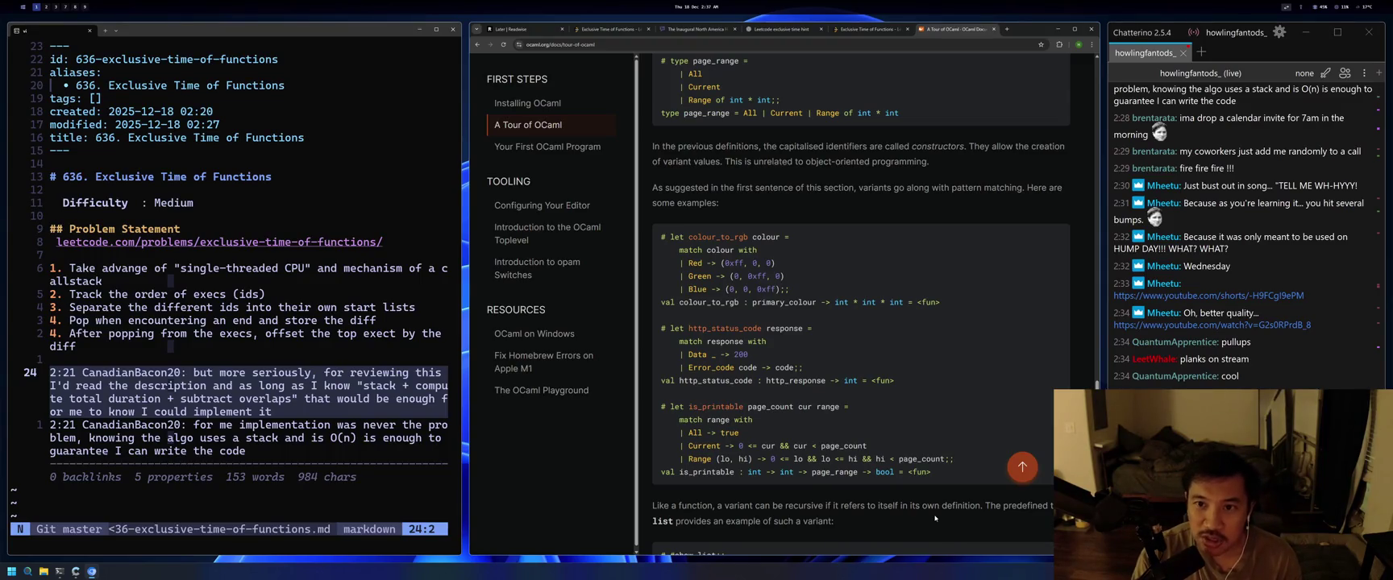
Glance at the LeetCode 636 tab, return to the OCaml tour, then open the chat's YouTube link.
left_click(891, 29)
left_click(980, 29)
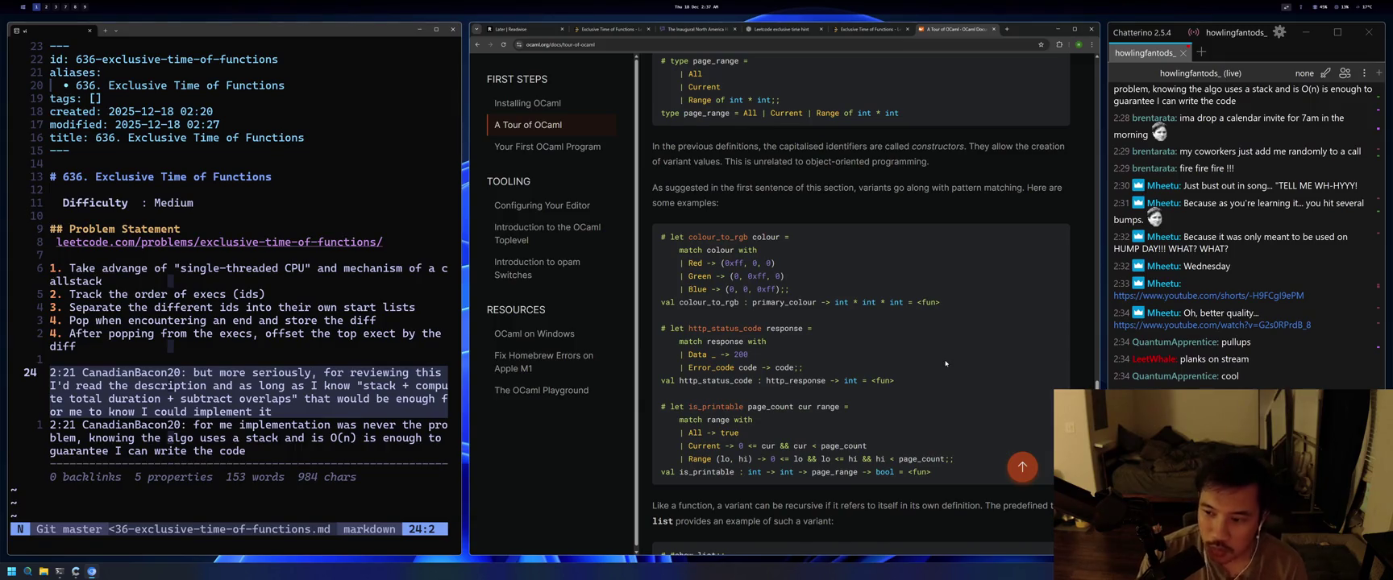
left_click(1137, 324)
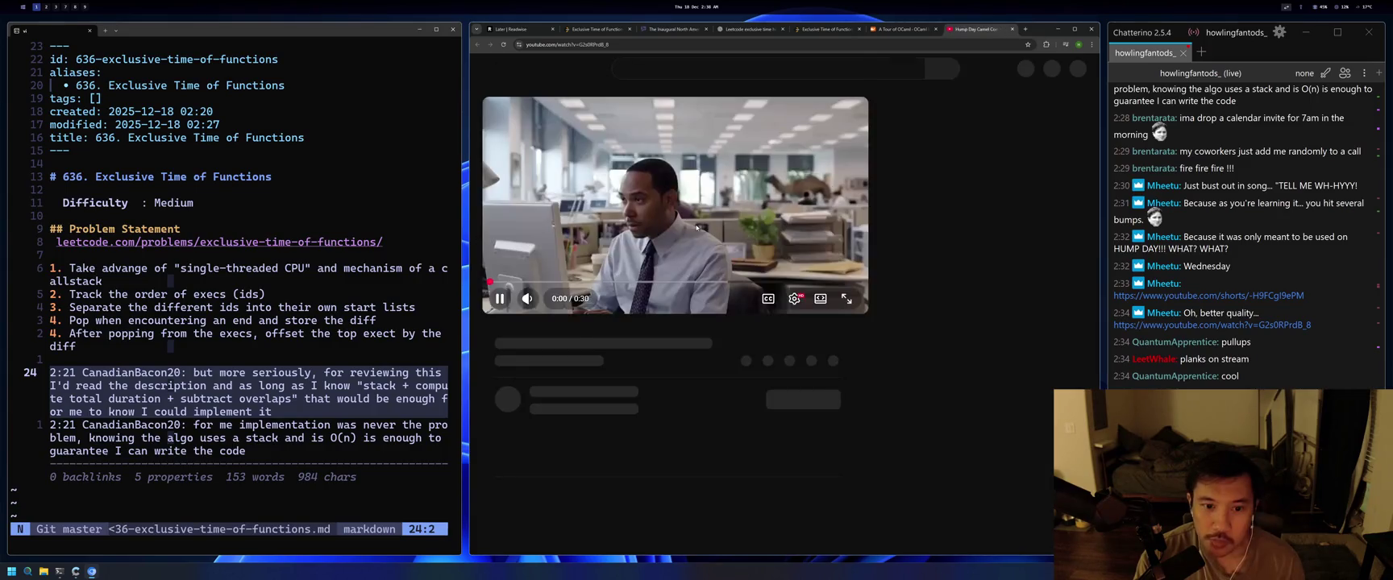
Pause, then play the Hump Day Camel Commercial, and switch to the Spotify workspace.
left_click(697, 228)
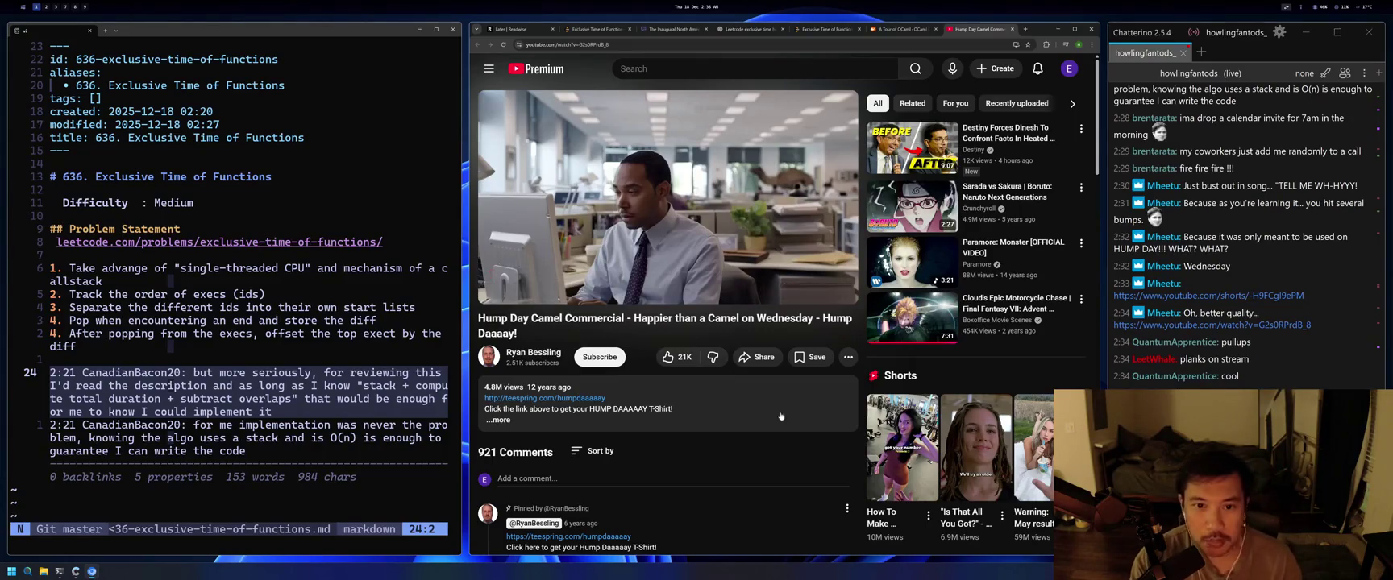
left_click(718, 197)
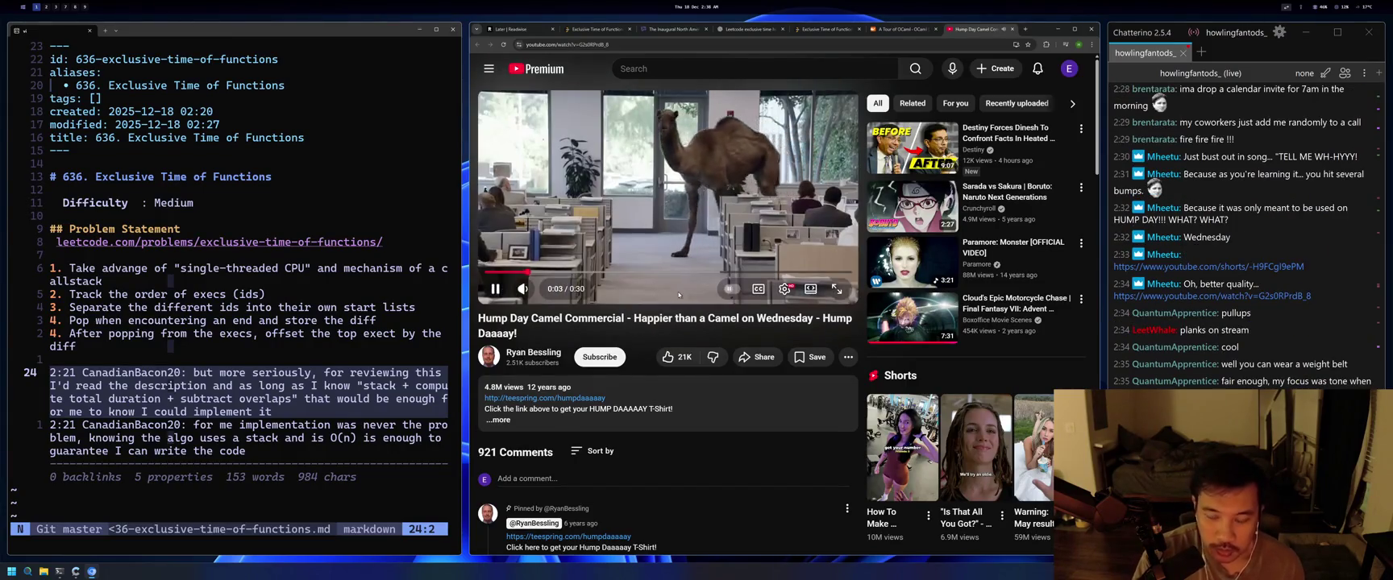
key("alt+2")
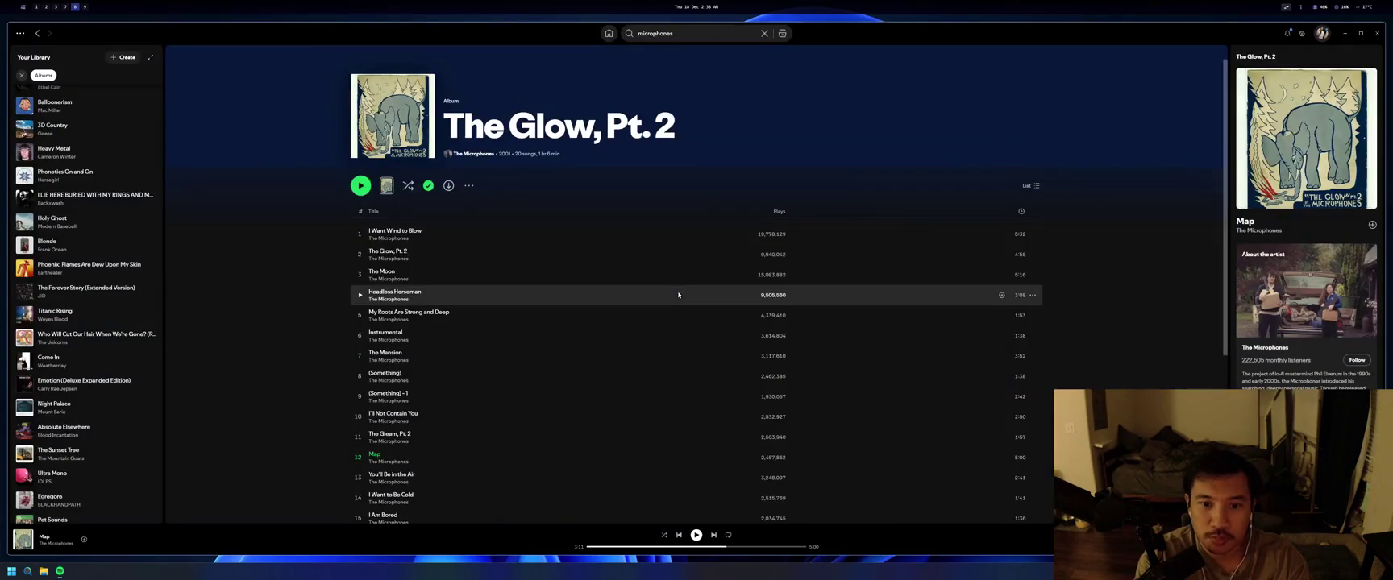
Cycle workspaces with Alt+3, Alt+7 and Alt+2 back to the notes, video and chat layout.
key("alt+3")
key("alt+7")
key("alt+2")
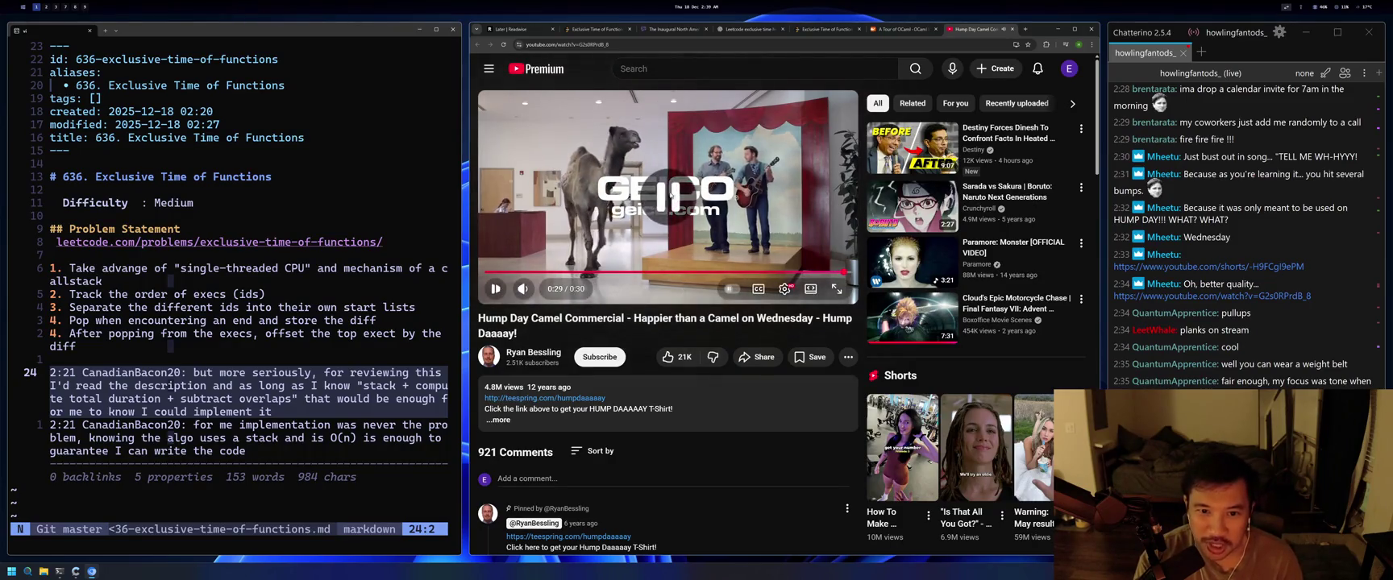
Close the camel commercial tab and flip through workspaces to the Twitch Creator Dashboard.
left_click(1013, 30)
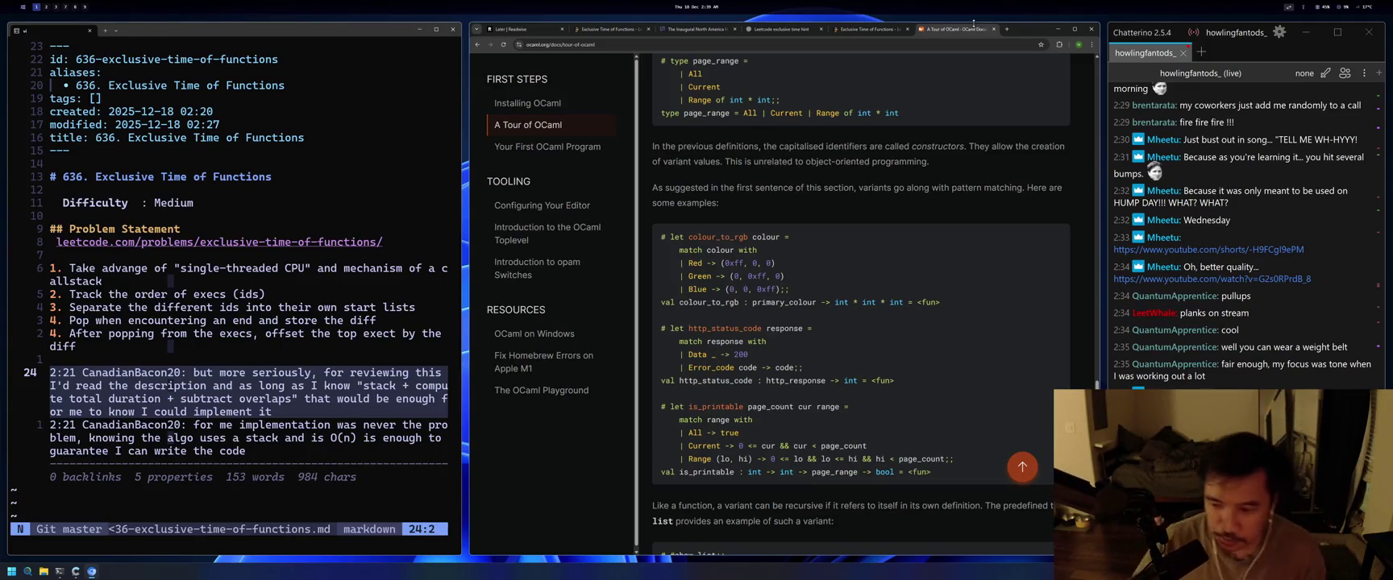
key("alt+2")
key("alt+3")
key("alt+7")
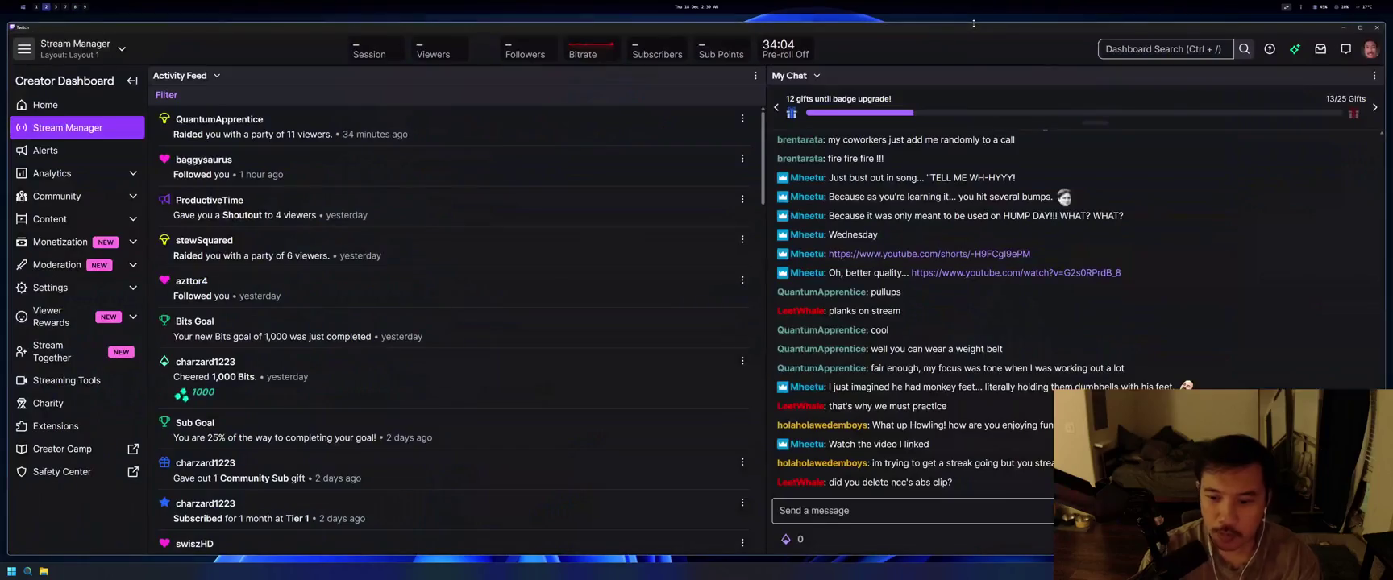
Switch to workspace 1 with the Neovim note, OCaml tour and Chatterino chat.
key("alt+2")
key("alt+1")
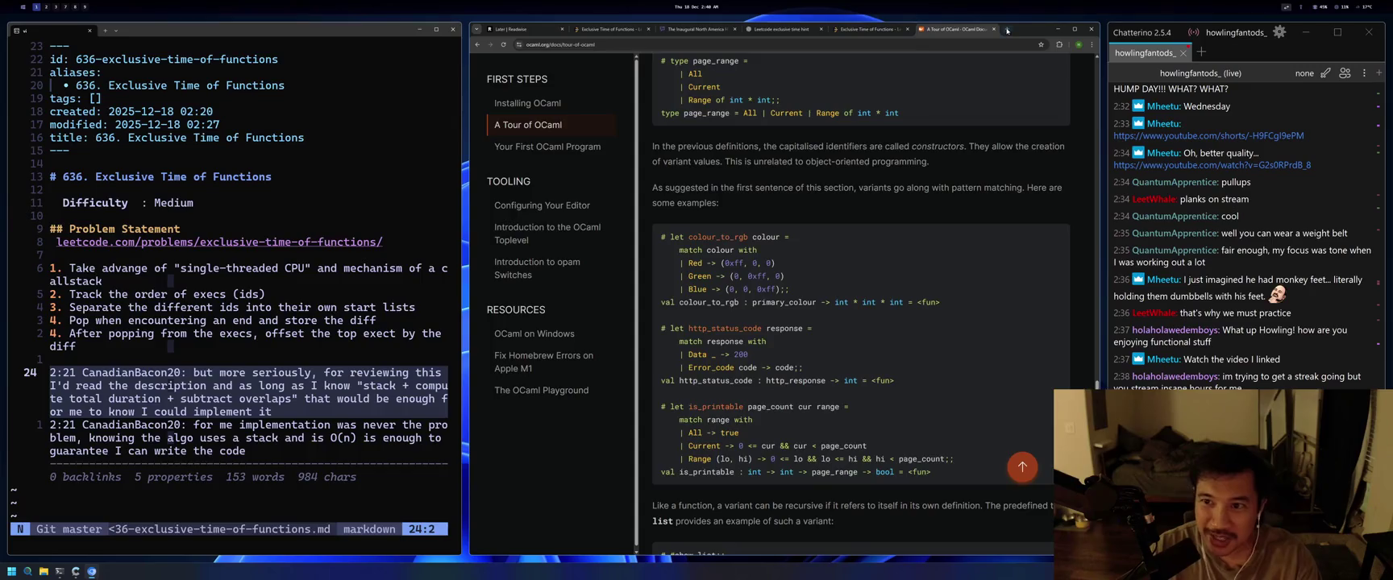
Load twitch.tv in a new tab and go to your own channel from the account menu.
key("ctrl+t")
type("twitch.tv")
key("Return")
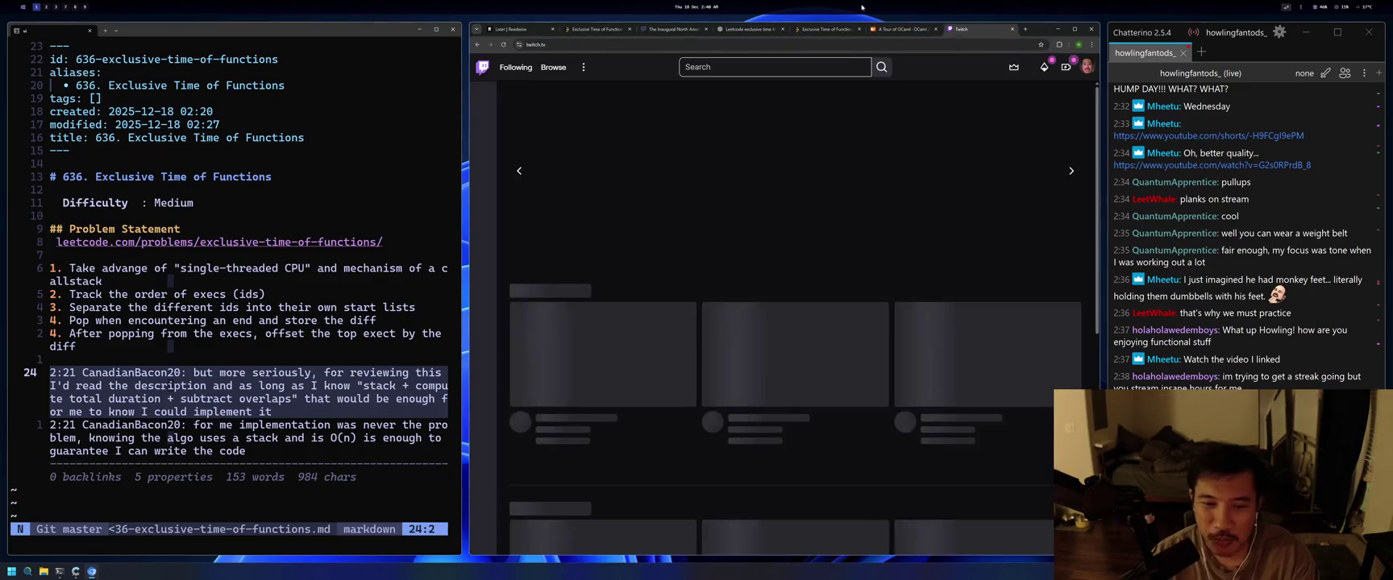
left_click(1087, 66)
left_click(1028, 124)
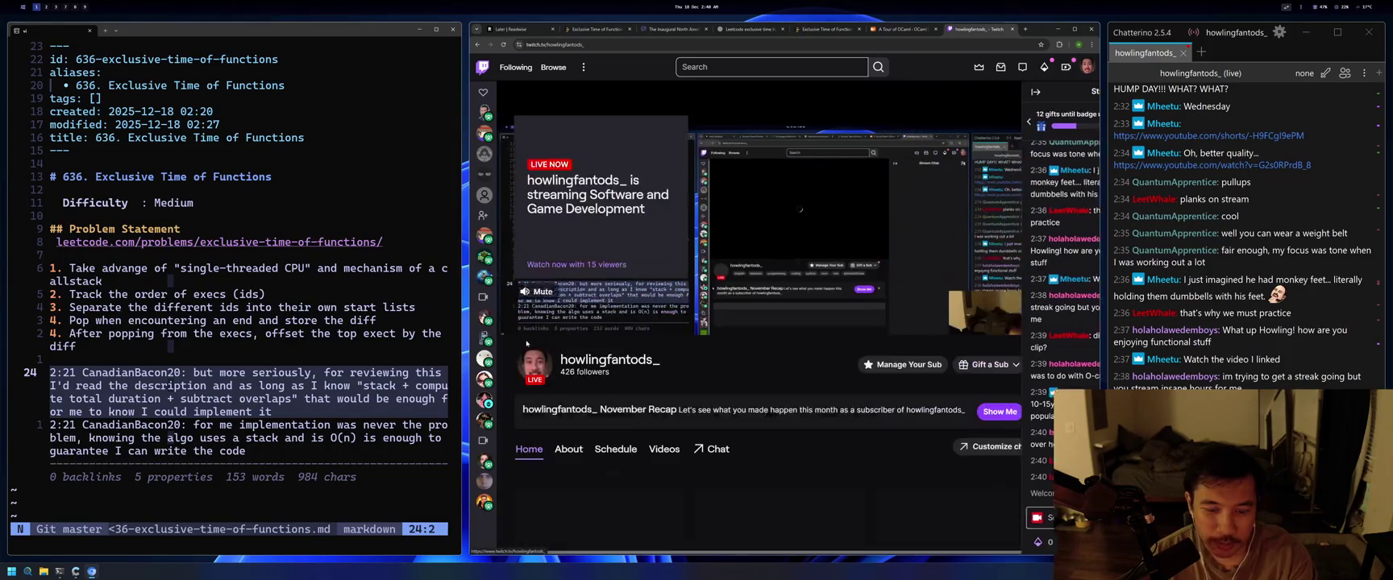
Show all of the channel's clips, scroll through the popular ones, then close the Twitch tab.
left_click(663, 451)
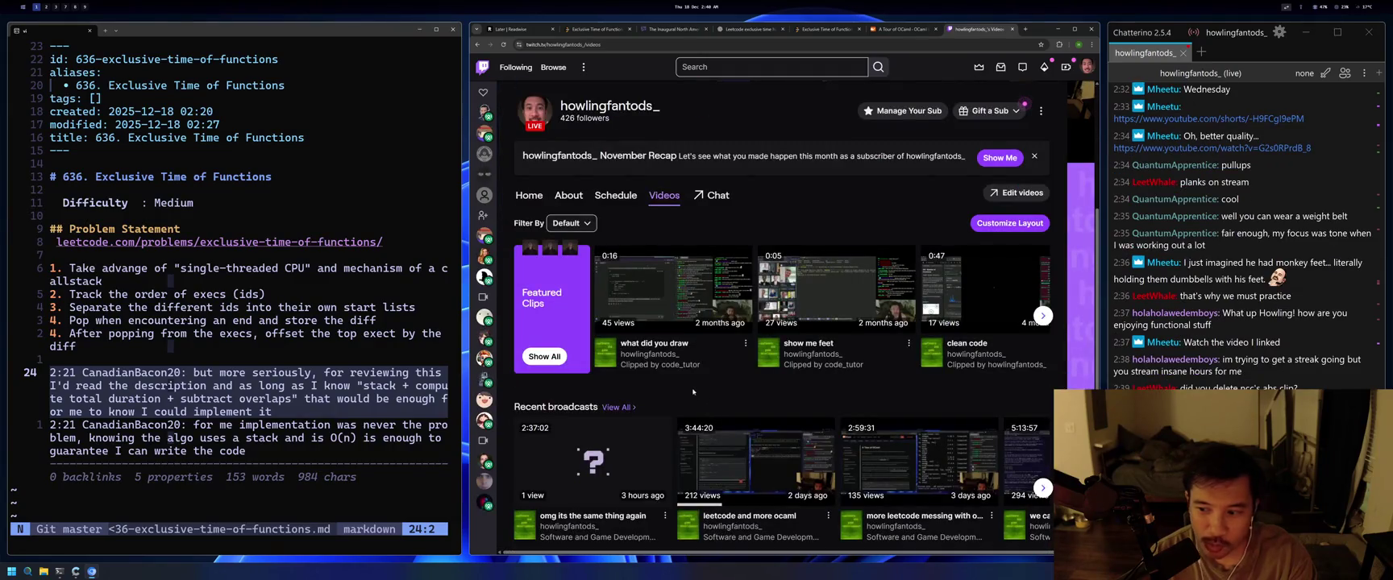
left_click(544, 357)
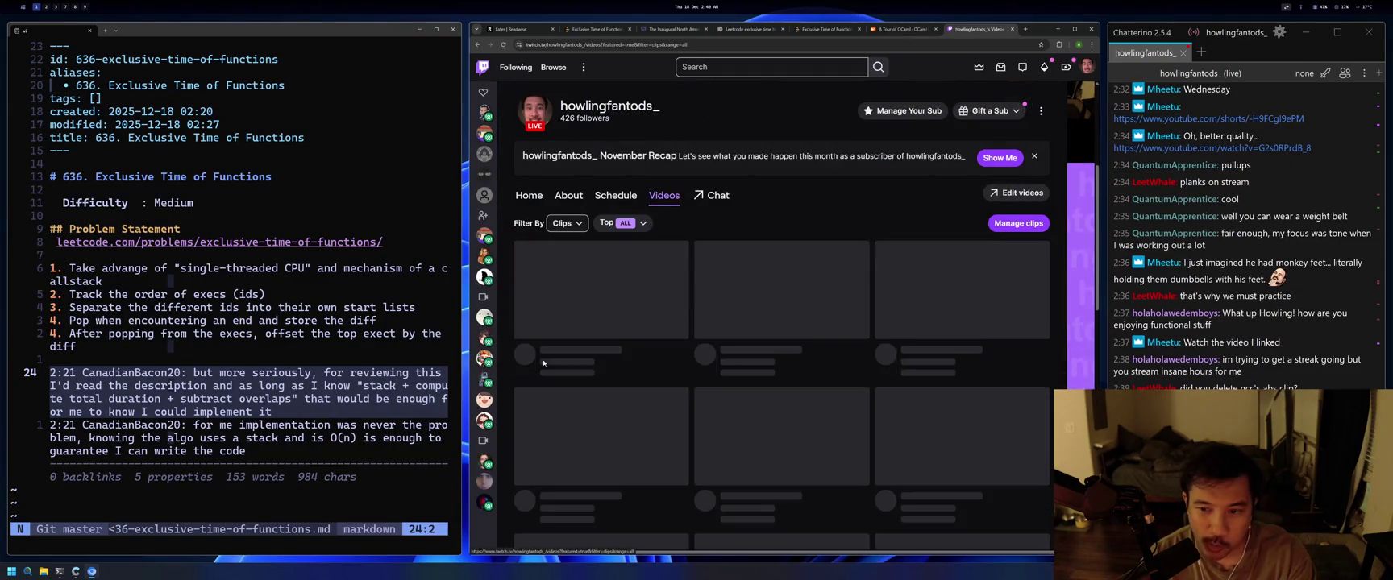
scroll(943, 357, "down", 5)
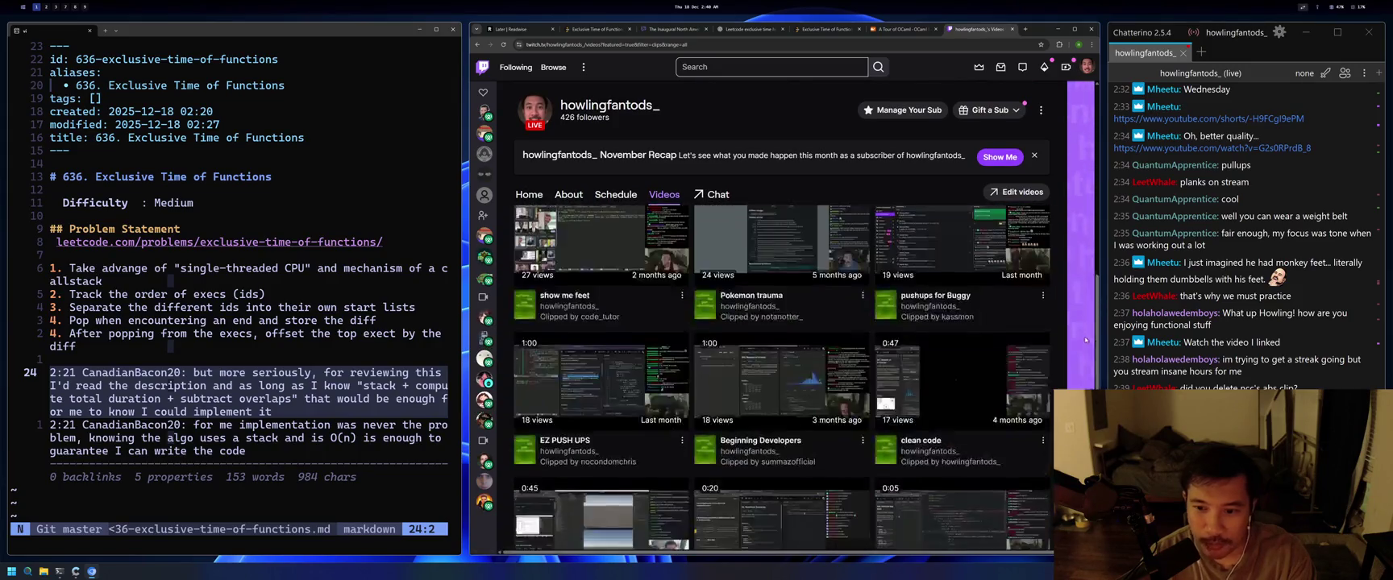
scroll(782, 363, "down", 5)
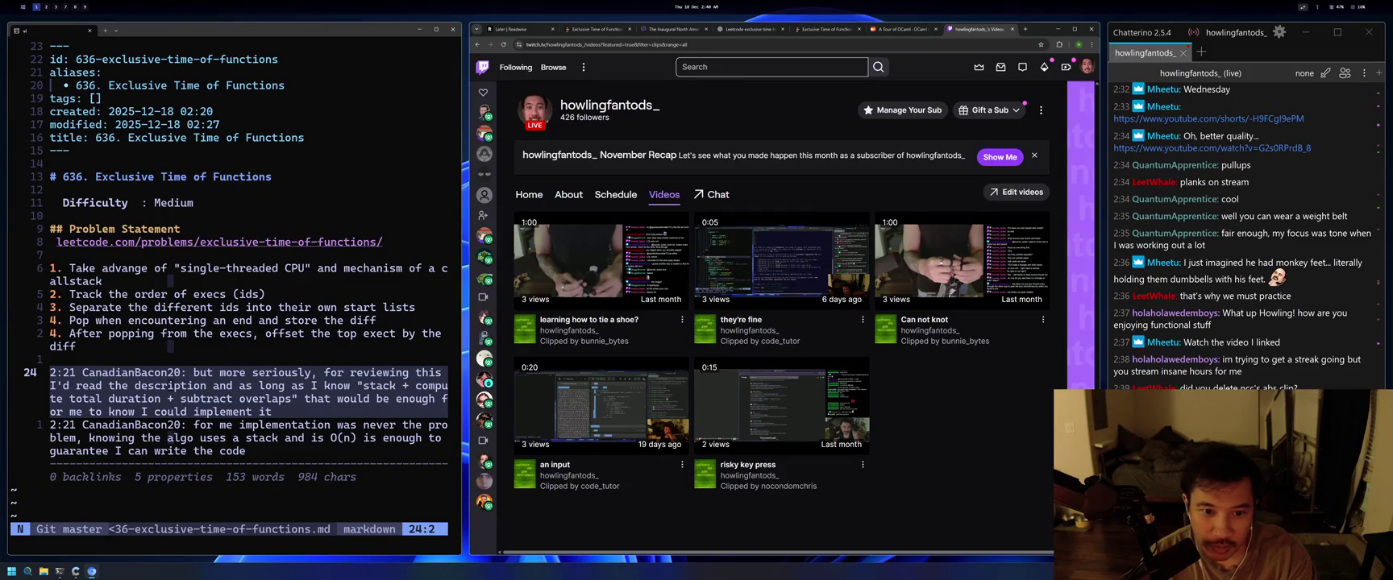
scroll(782, 363, "up", 3)
scroll(781, 363, "up", 2)
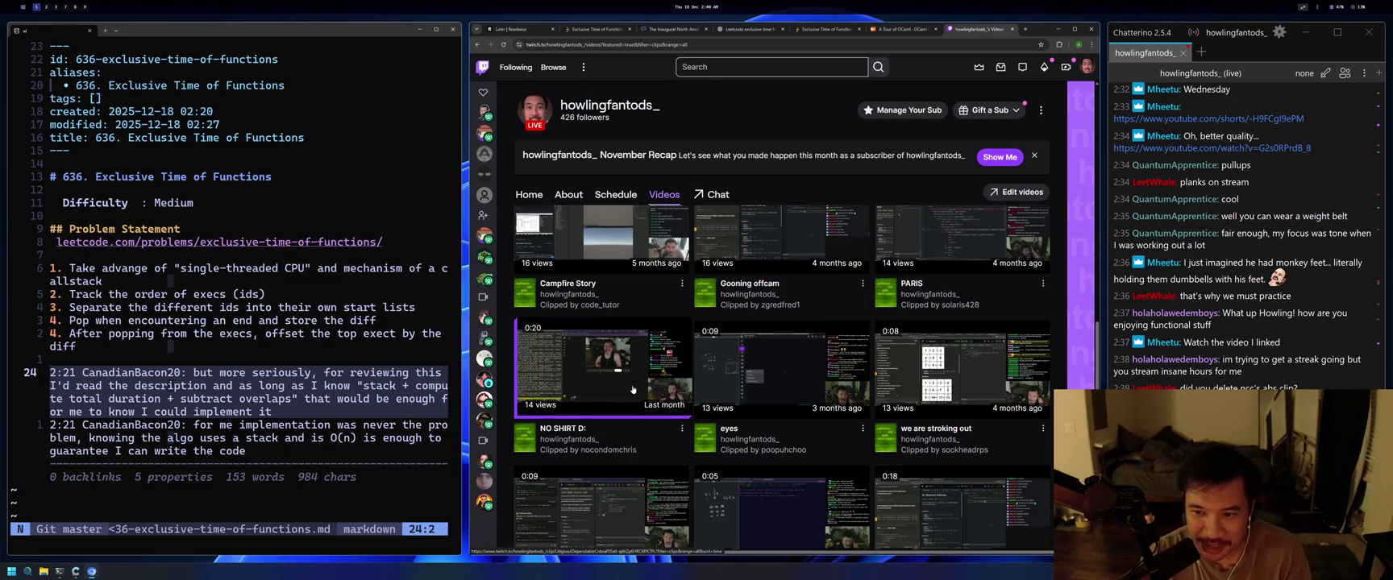
mouse_move(497, 355)
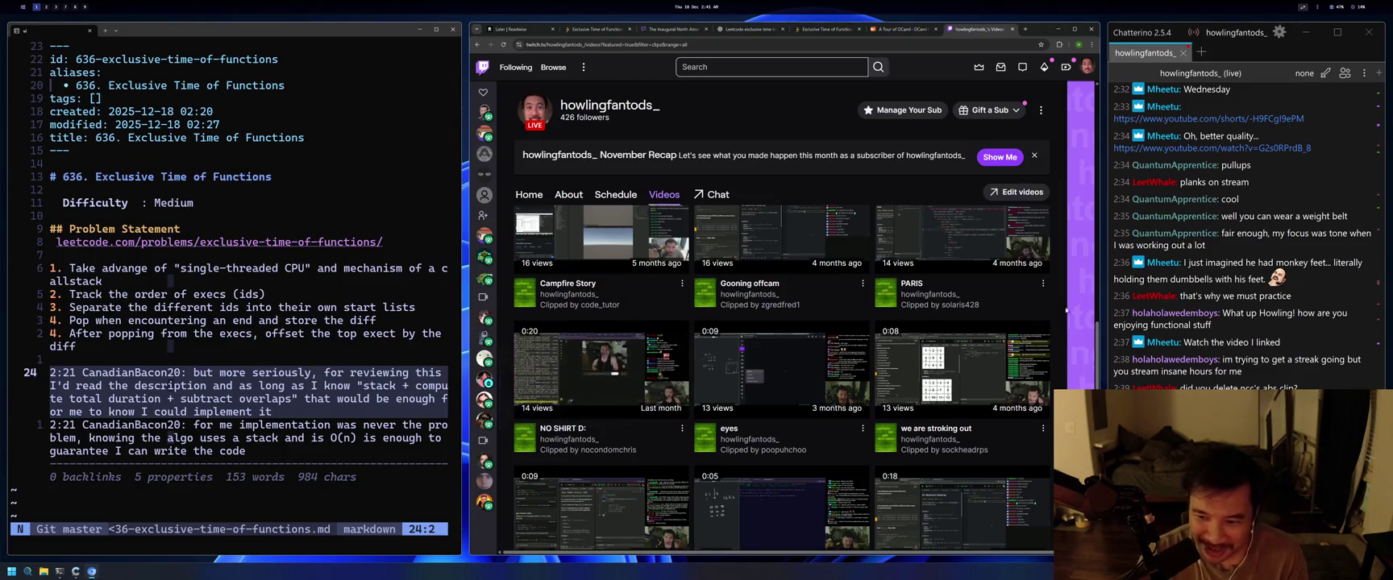
scroll(1099, 335, "up", 10)
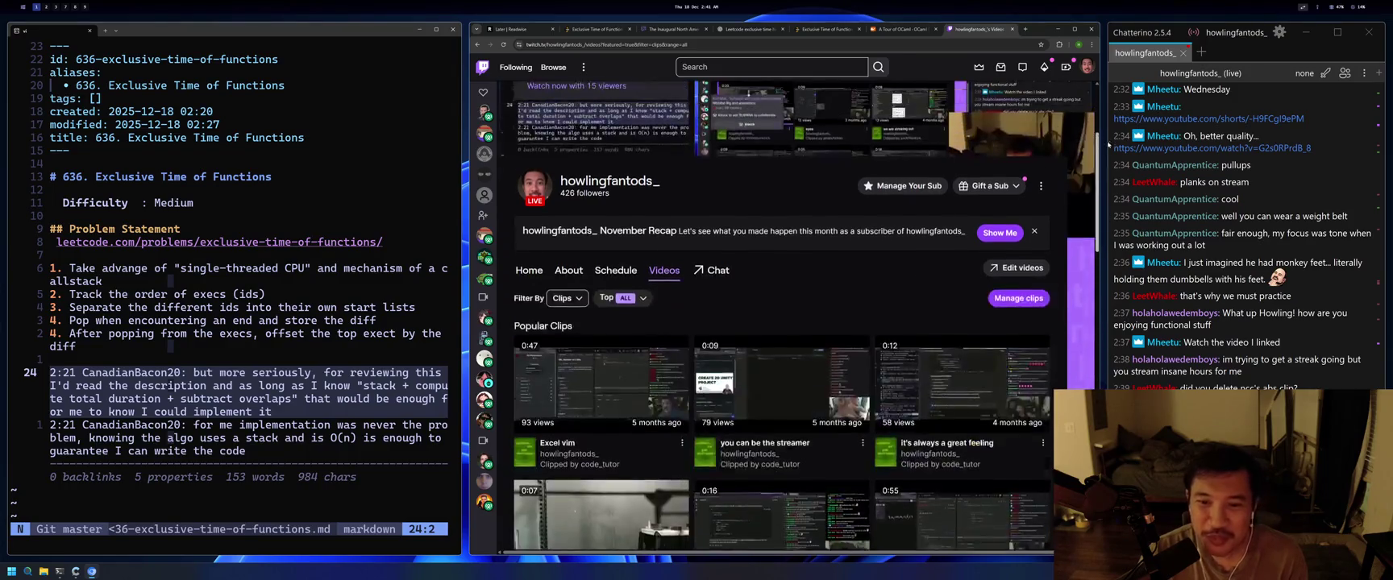
scroll(601, 363, "down", 2)
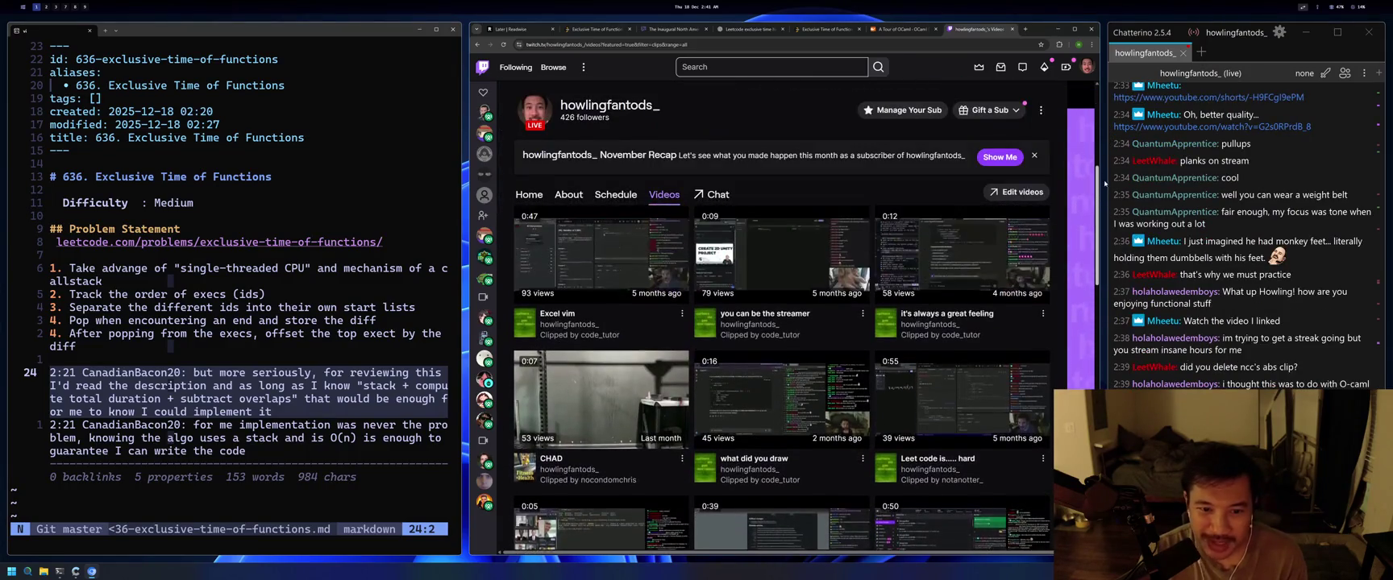
scroll(1021, 339, "up", 3)
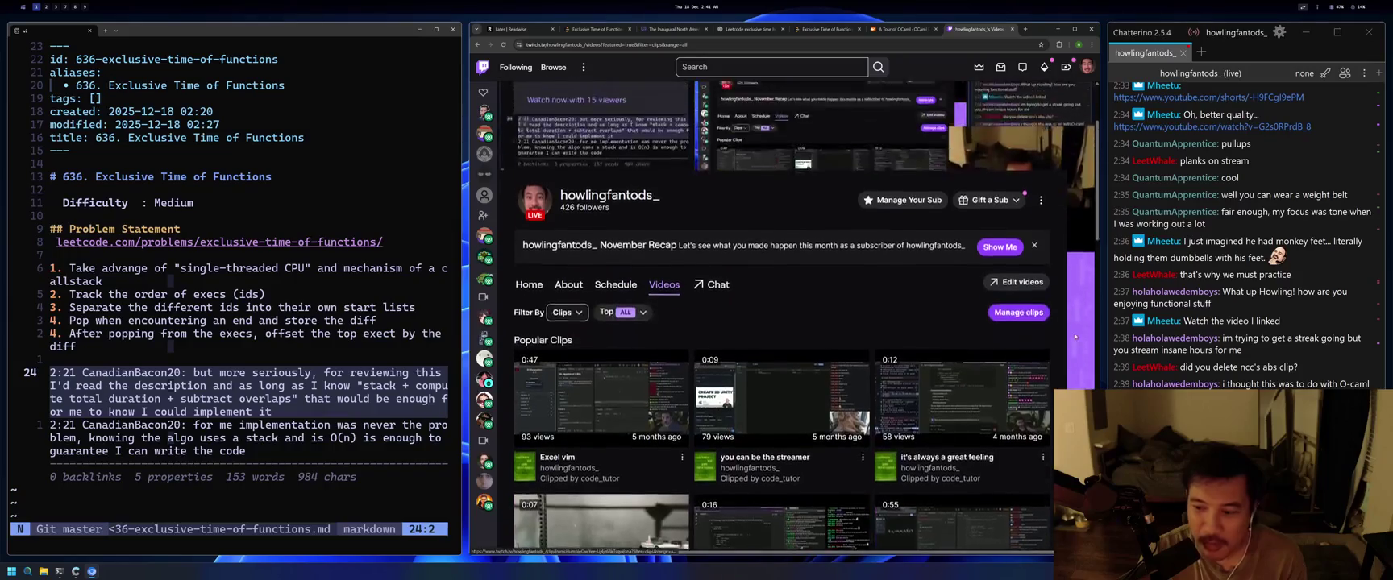
left_click(1013, 29)
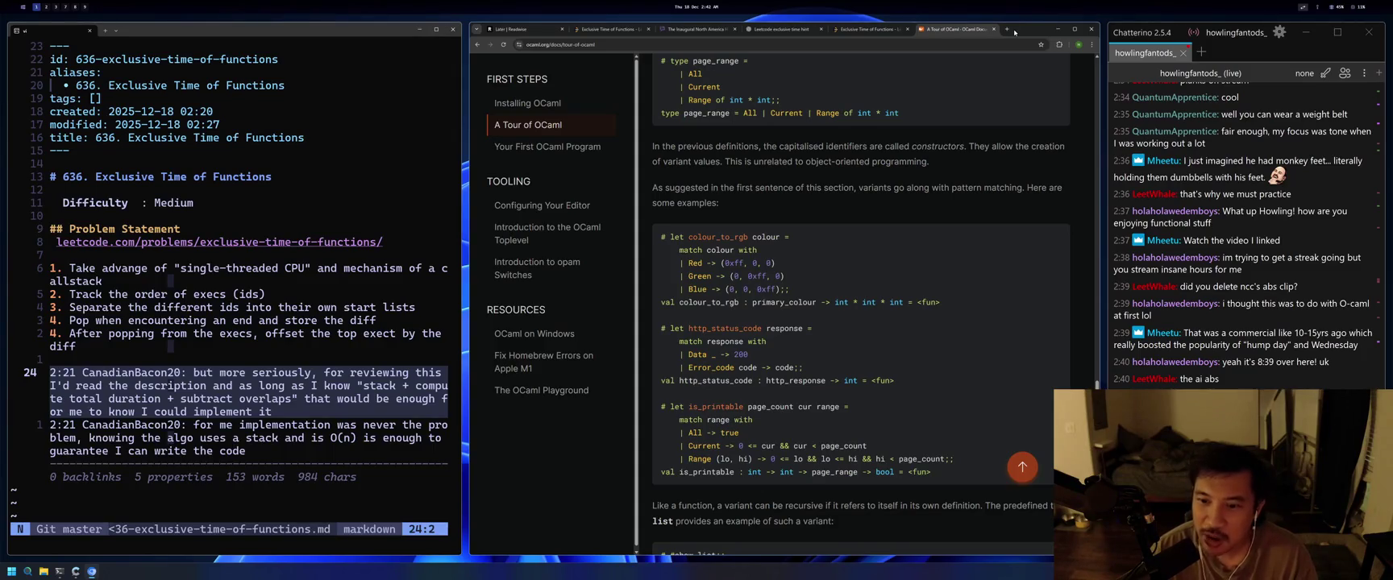
Scroll up through the OCaml tour's variants section with the page_range examples.
scroll(1242, 233, "up", 2)
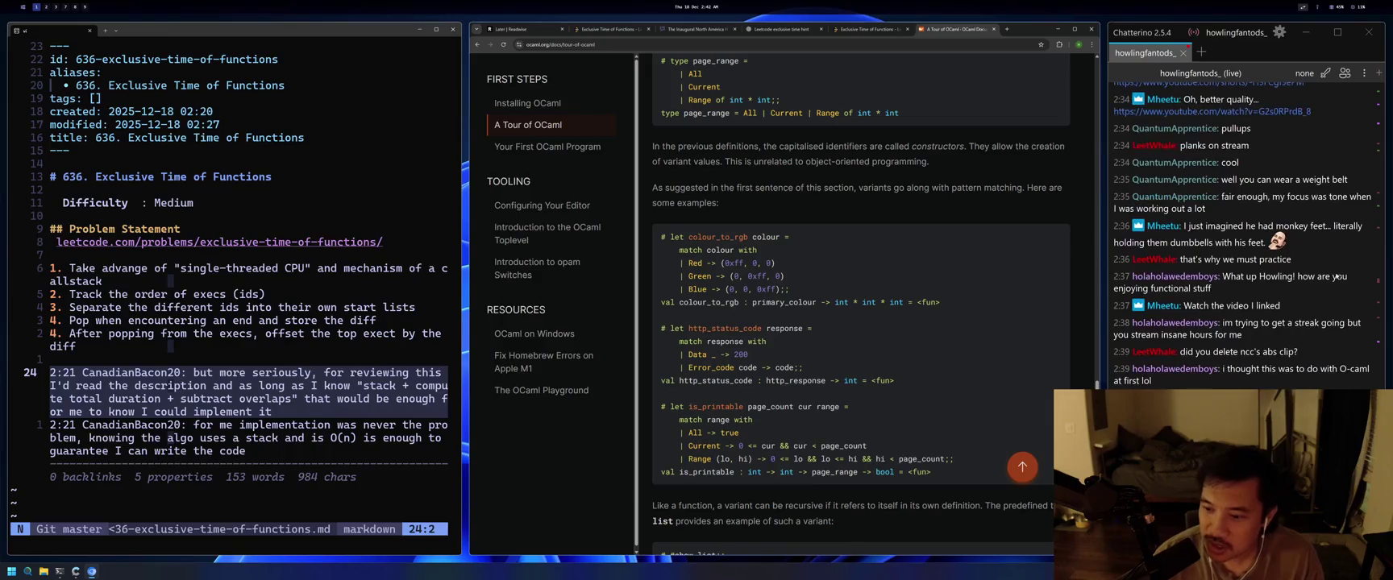
Scroll down the page on the way to the Amazon Enterprise Integration Patterns listing.
scroll(1241, 234, "down", 2)
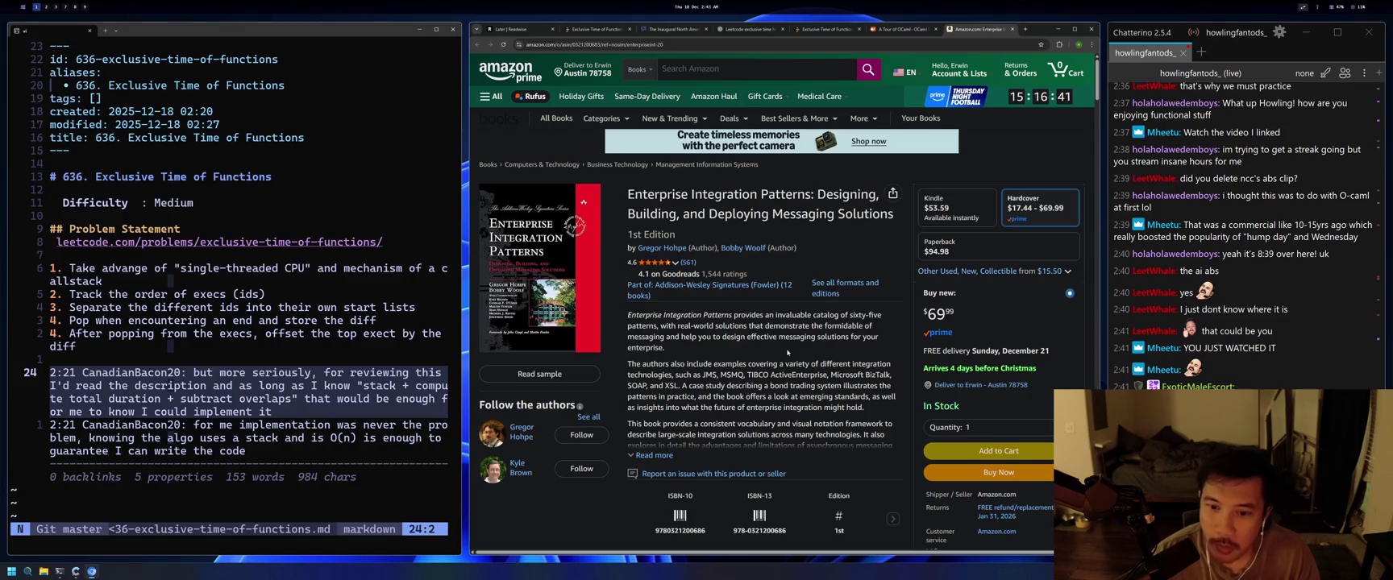
Expand the Enterprise Integration Patterns description and briefly mark the words 'bond trading system'.
scroll(651, 358, "down", 1)
left_click(651, 352)
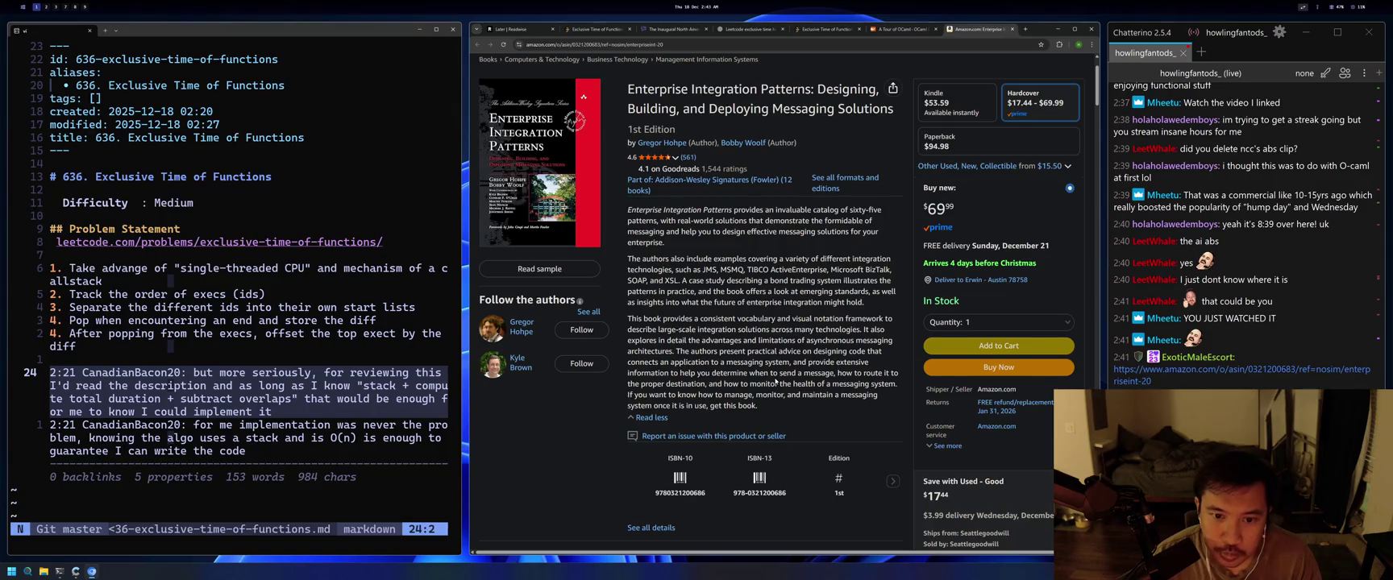
left_click_drag(770, 280, 840, 281)
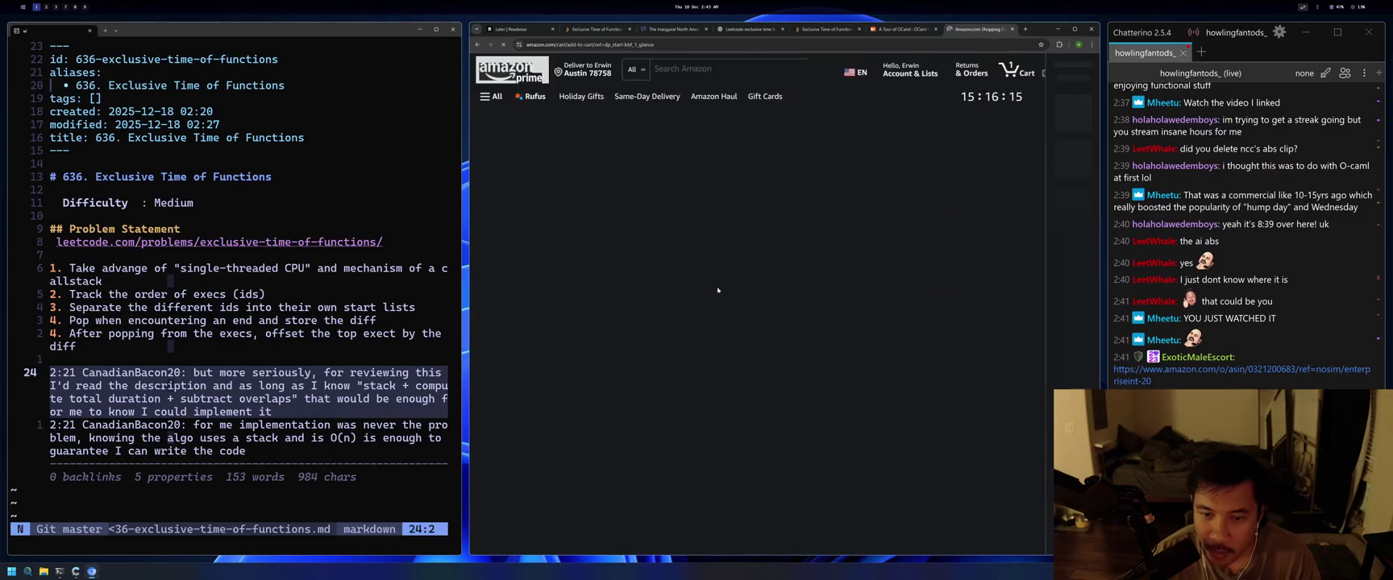
key("alt+Left")
left_click(795, 339)
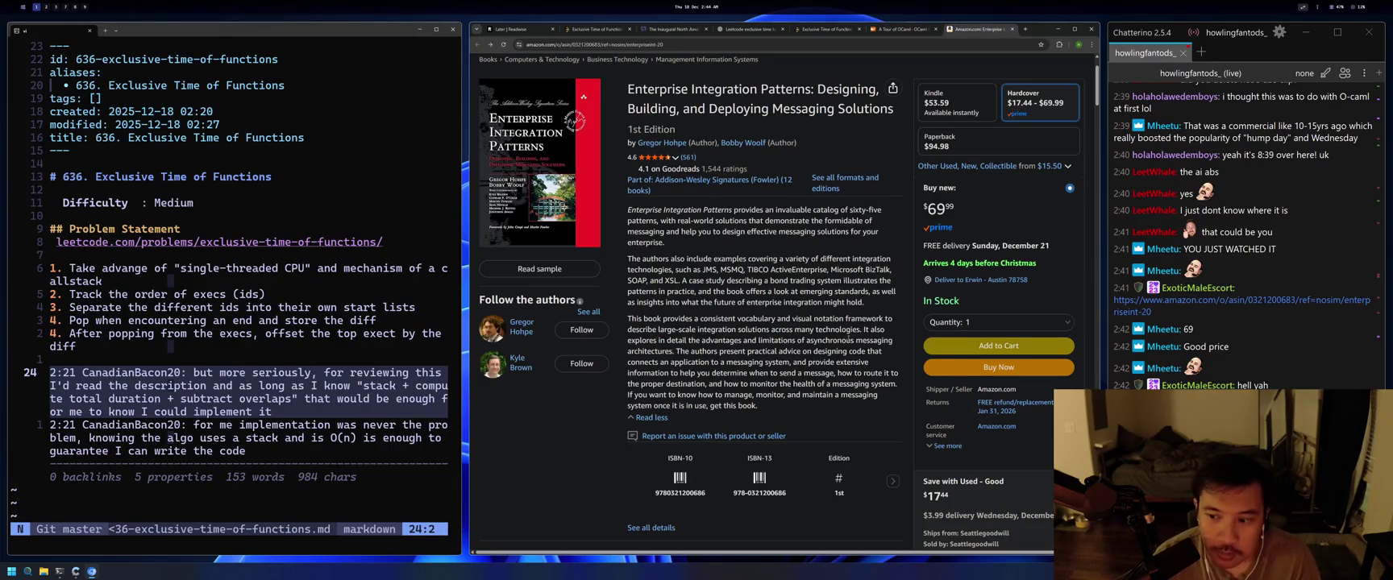
Scroll down through the editorial reviews and product details to the customer reviews.
scroll(848, 339, "down", 3)
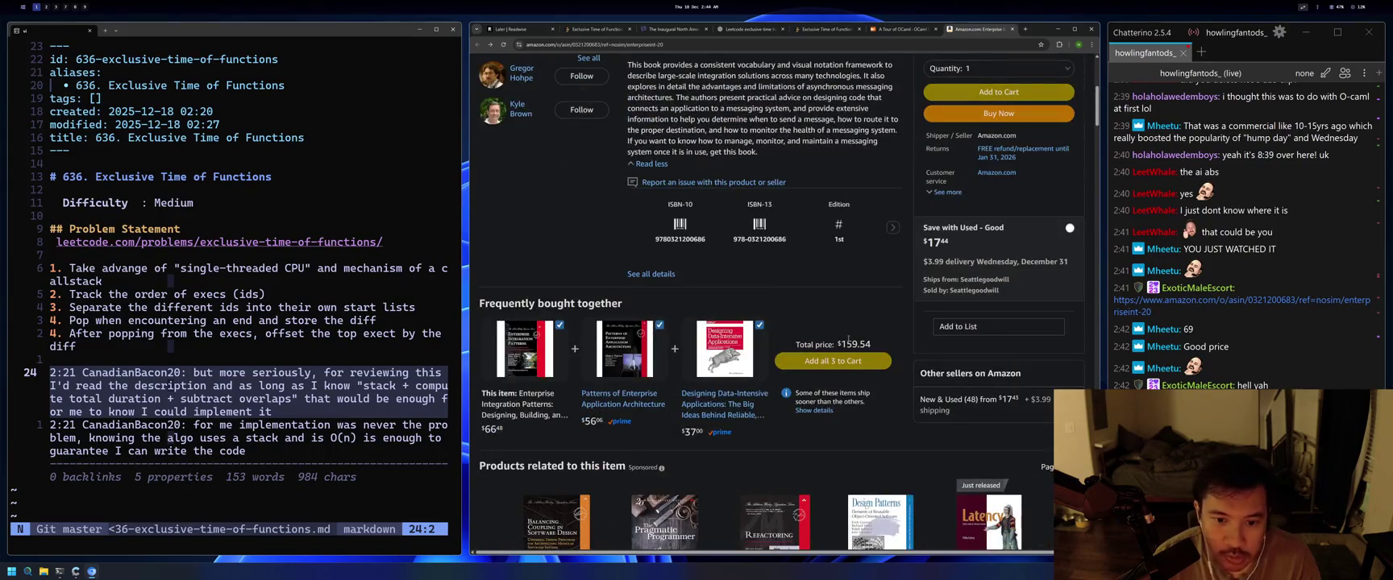
scroll(848, 340, "down", 1)
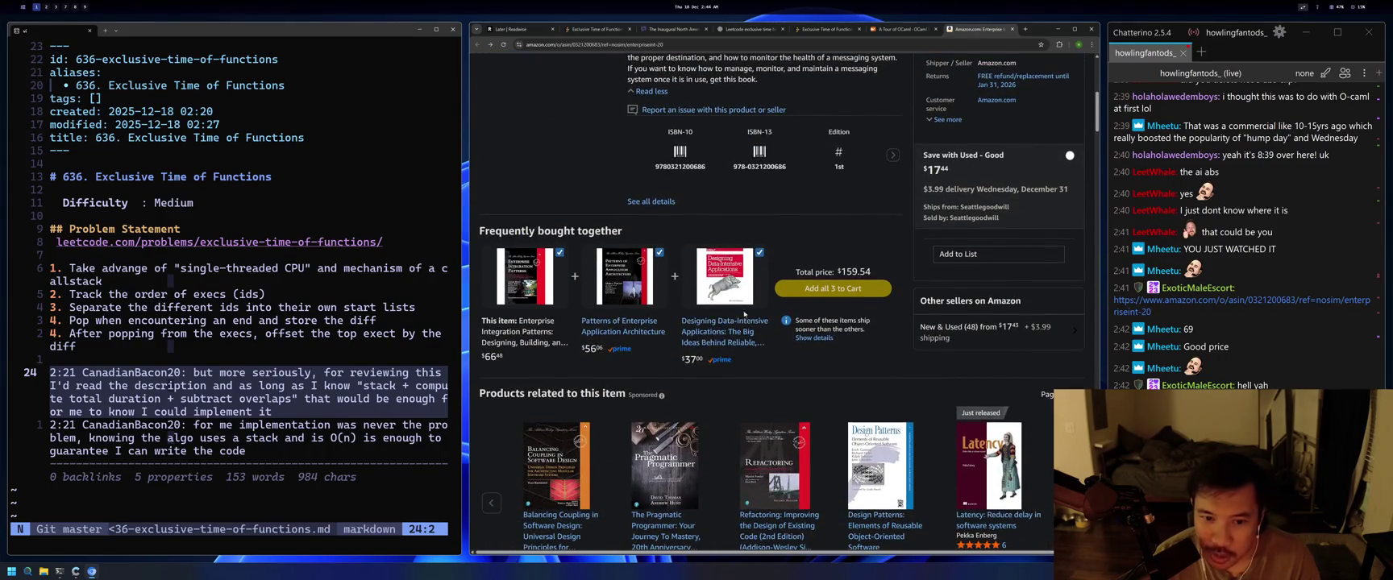
scroll(823, 347, "down", 8)
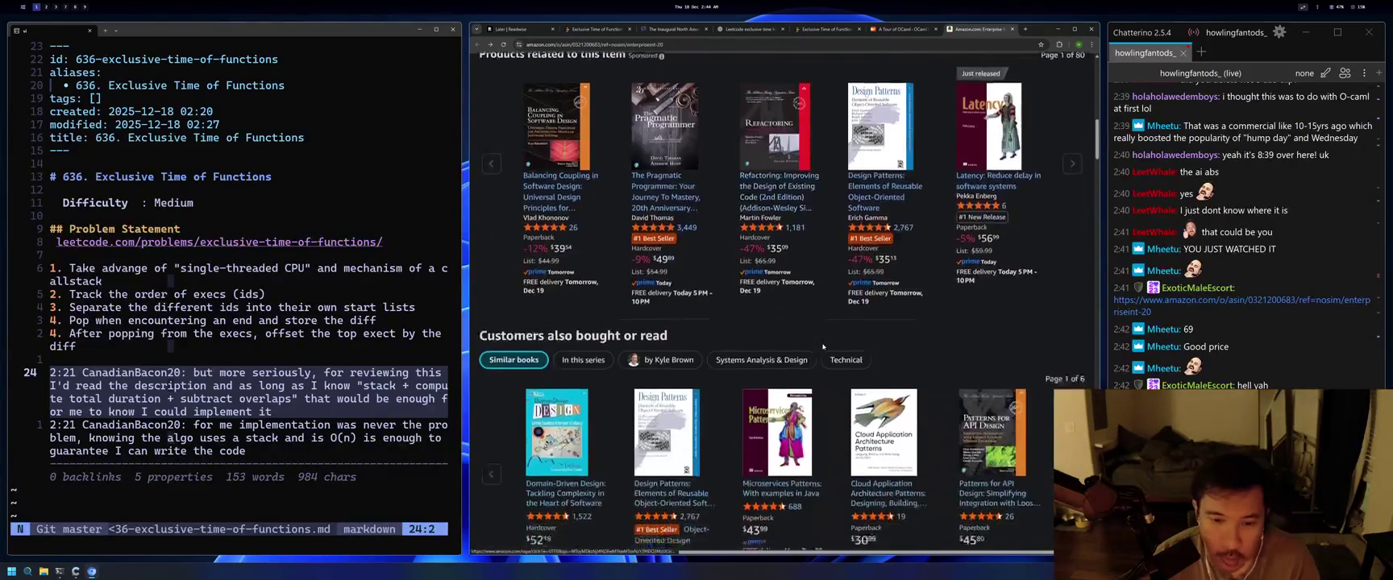
scroll(823, 347, "down", 3)
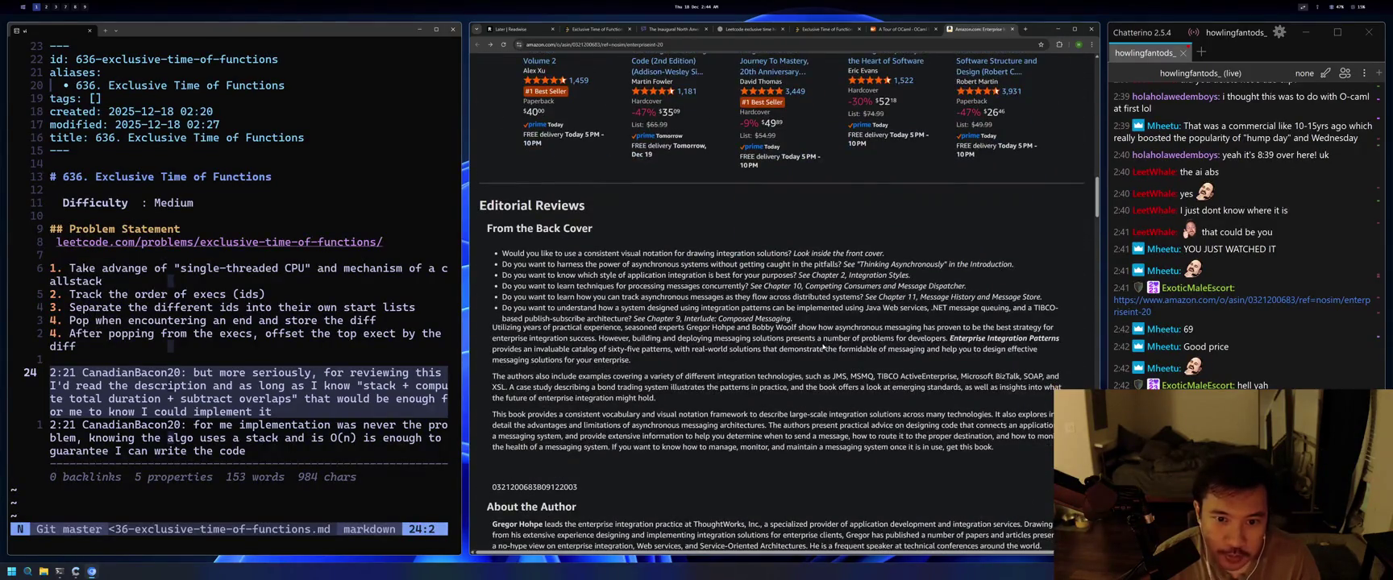
scroll(823, 347, "down", 4)
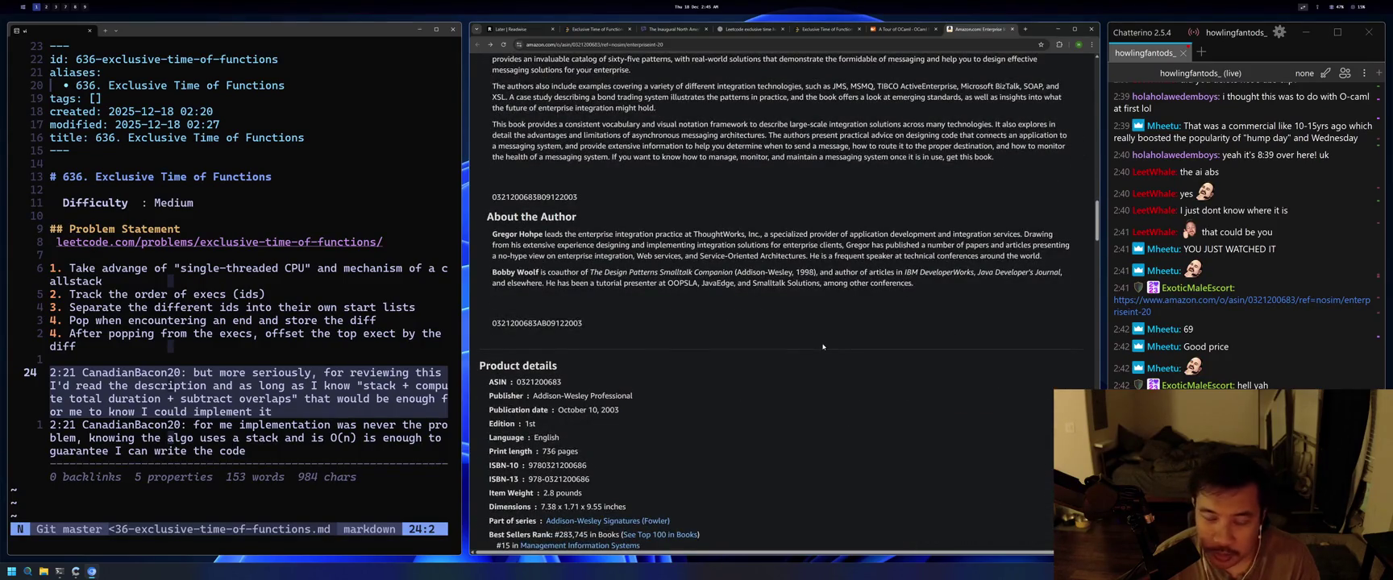
scroll(823, 346, "down", 2)
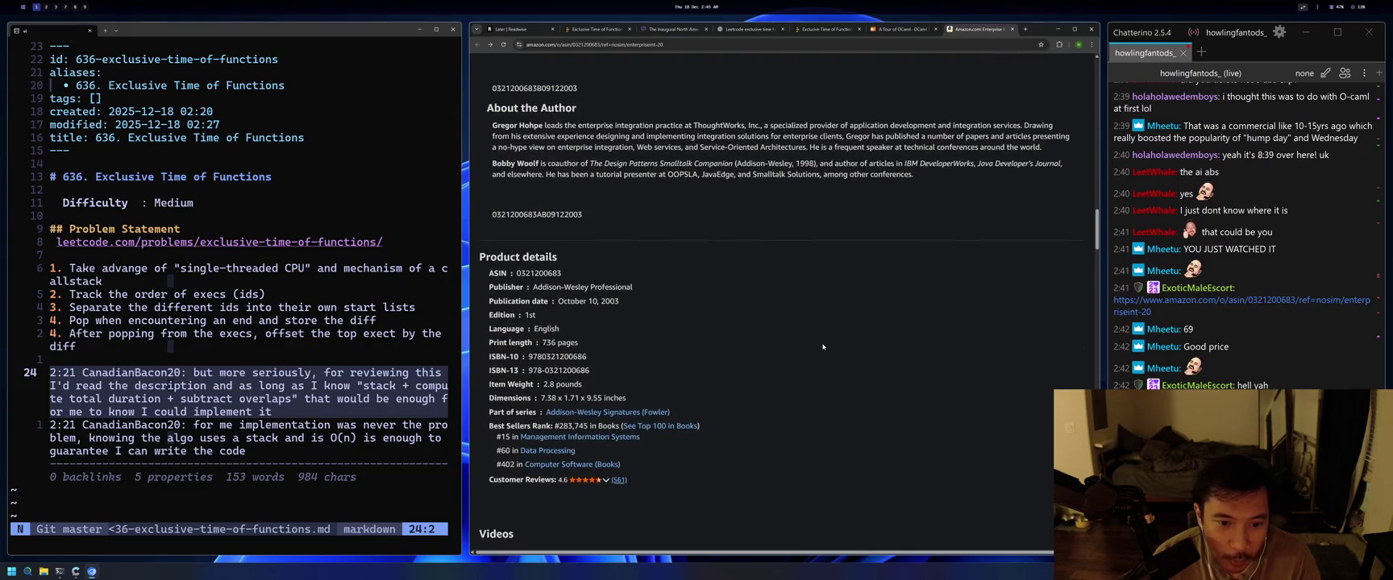
scroll(823, 347, "down", 8)
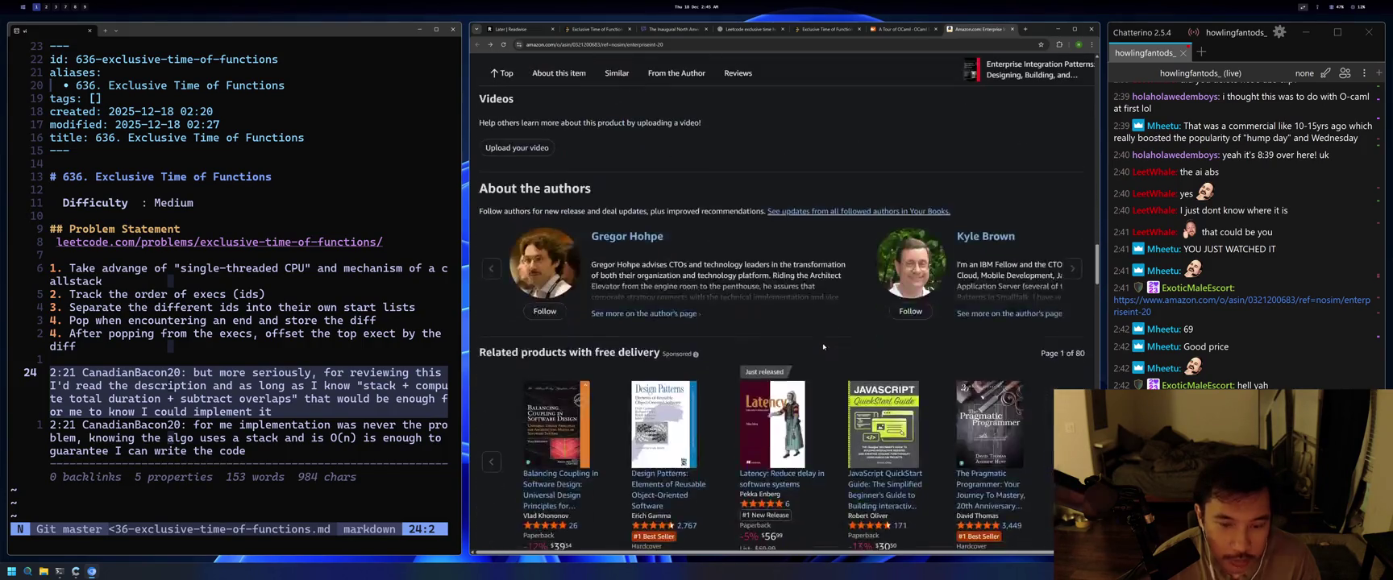
scroll(823, 346, "down", 6)
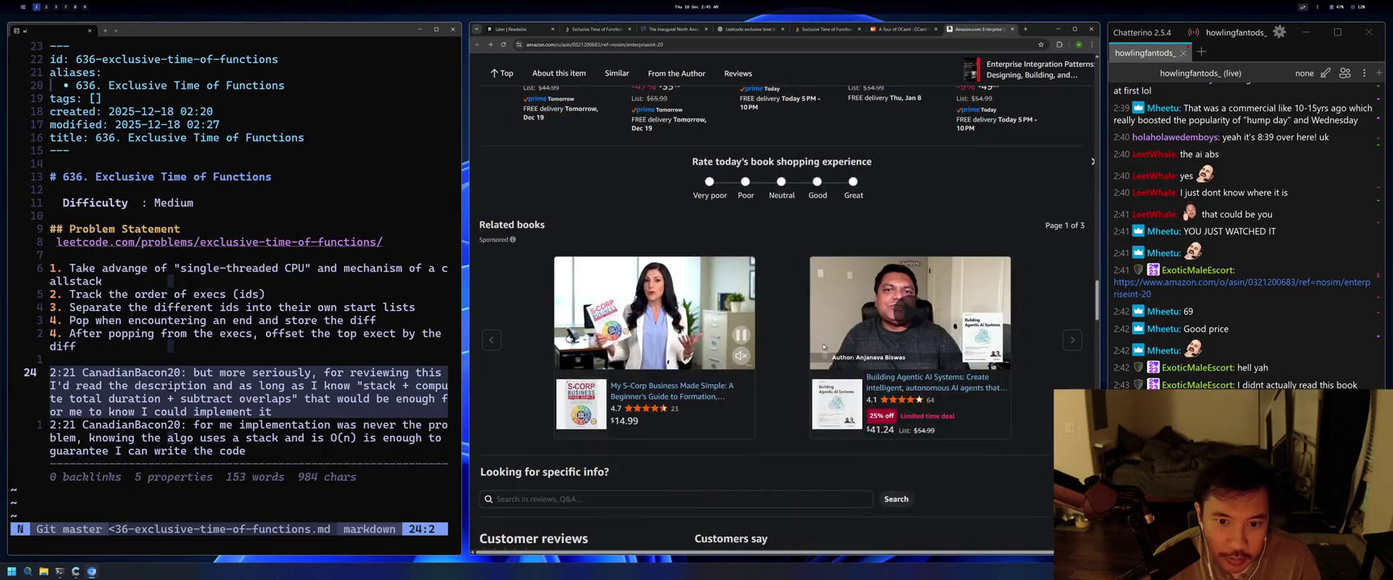
scroll(823, 346, "up", 3)
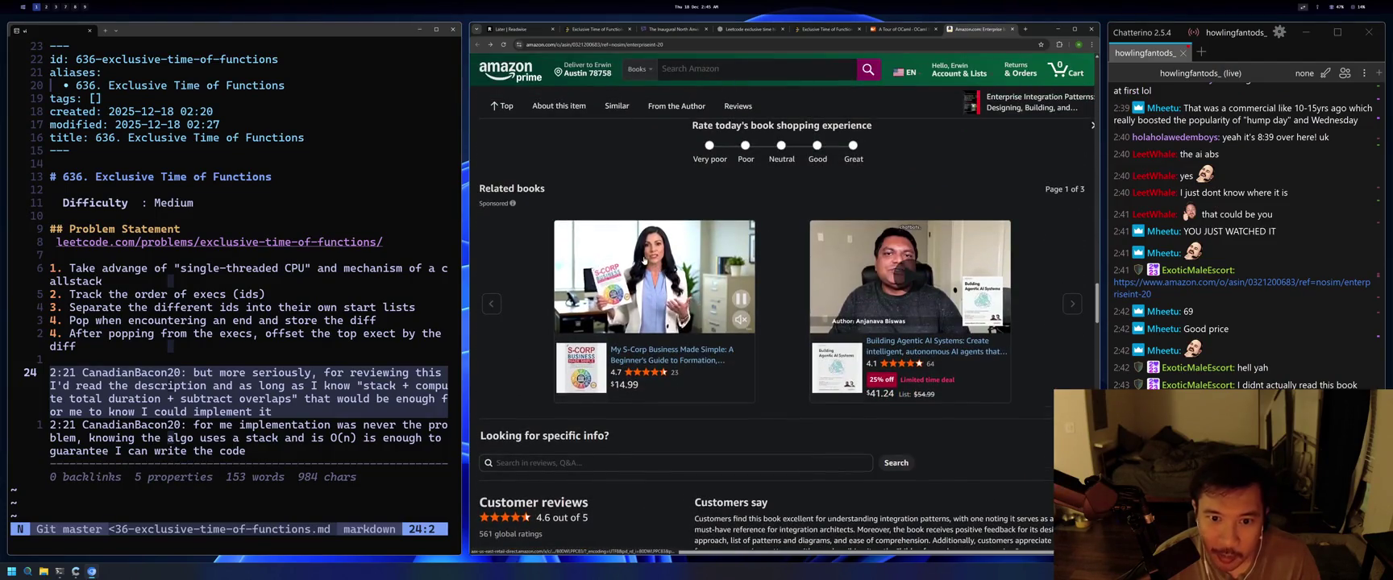
scroll(921, 375, "down", 3)
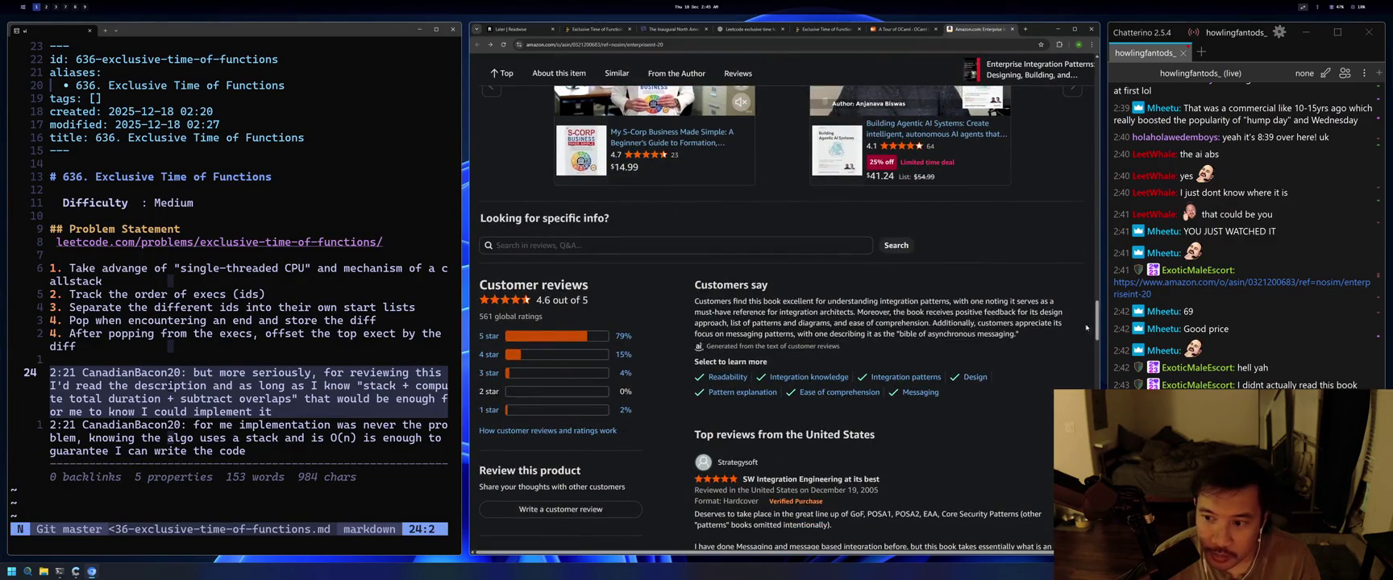
left_click_drag(1097, 317, 1110, 81)
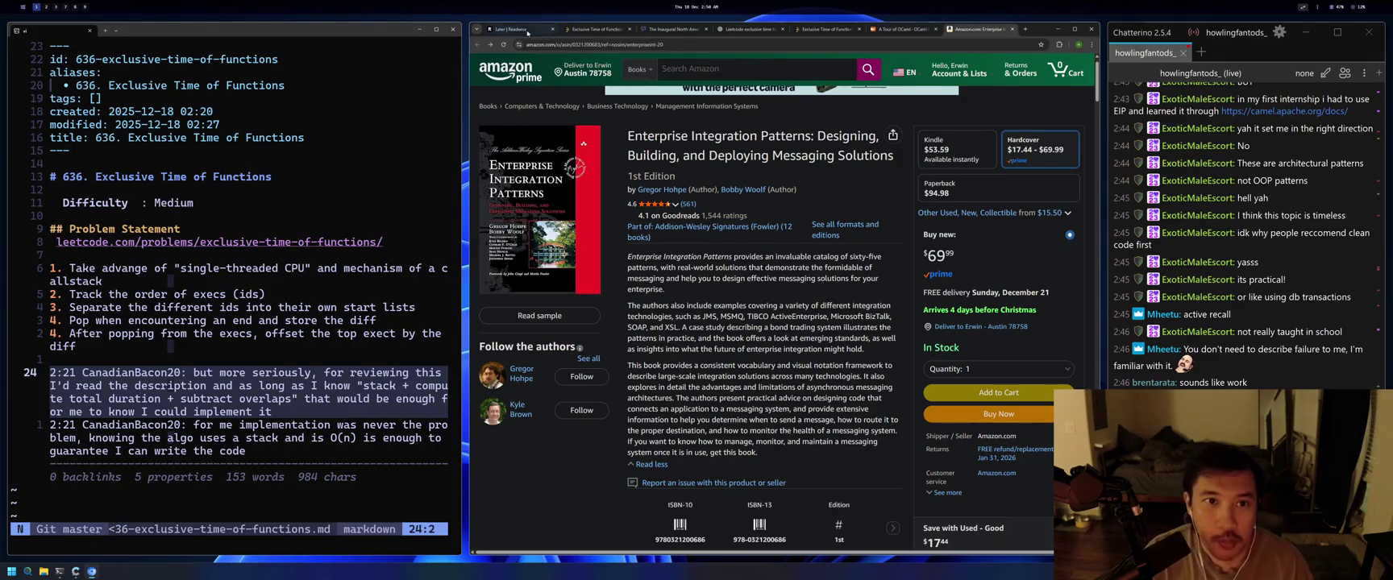
Open Designing Data-Intensive Applications from a Readwise Reader library list and start reading.
left_click(516, 29)
left_click(695, 71)
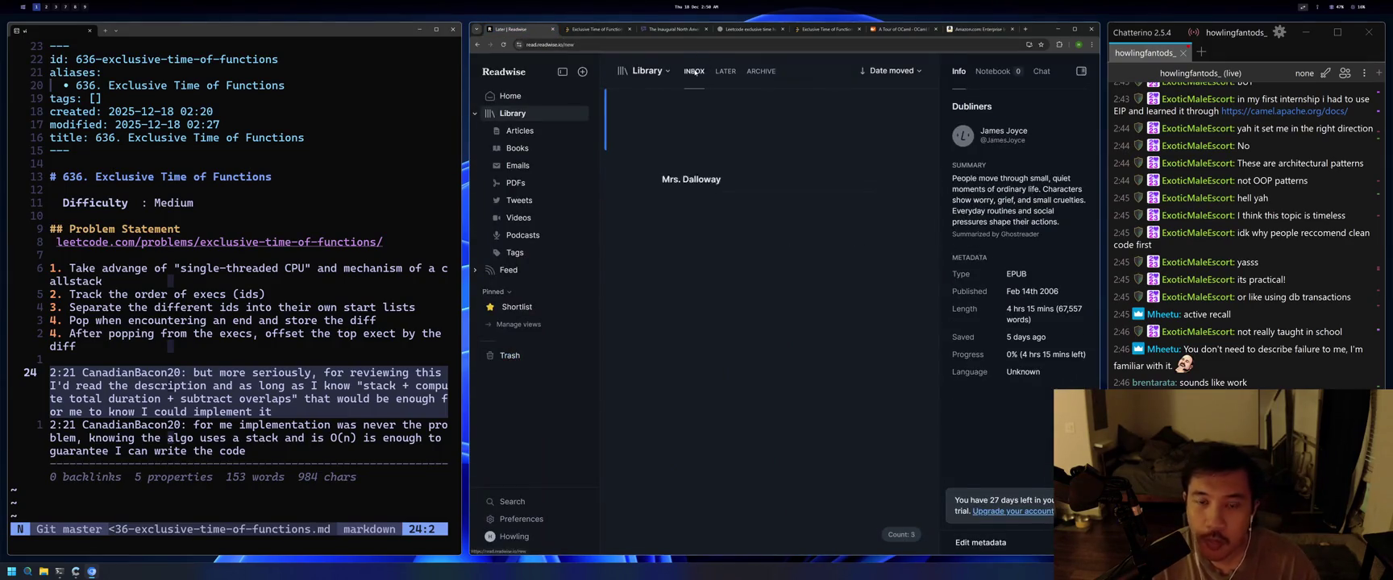
left_click(750, 133)
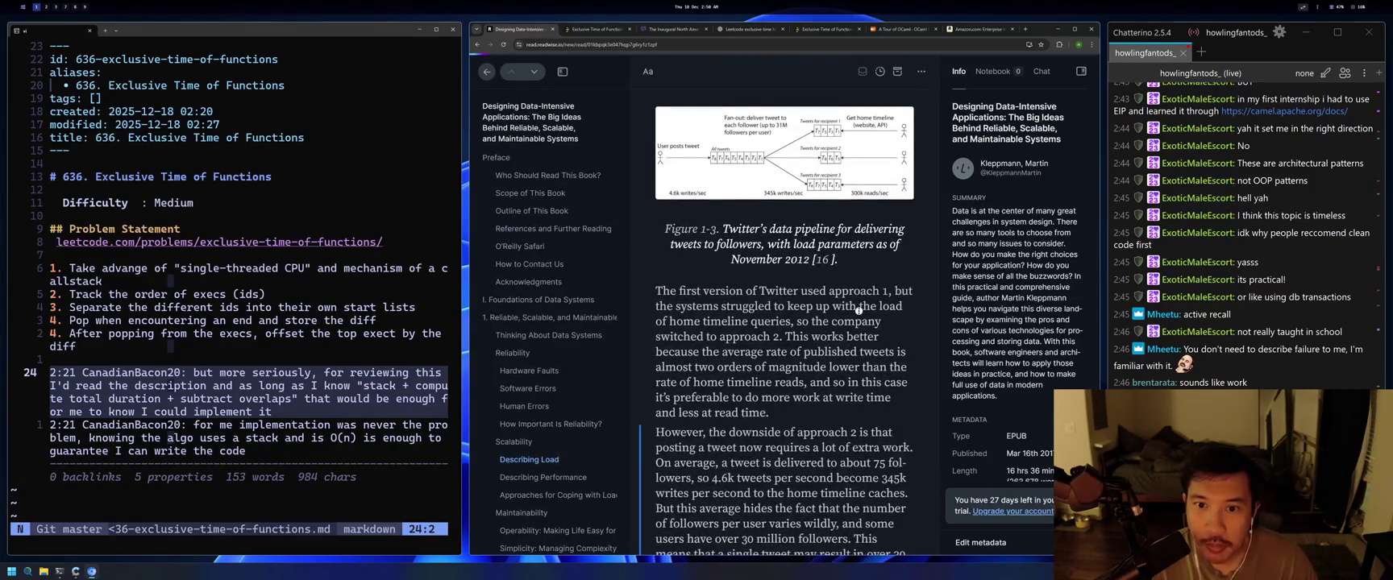
scroll(838, 314, "down", 4)
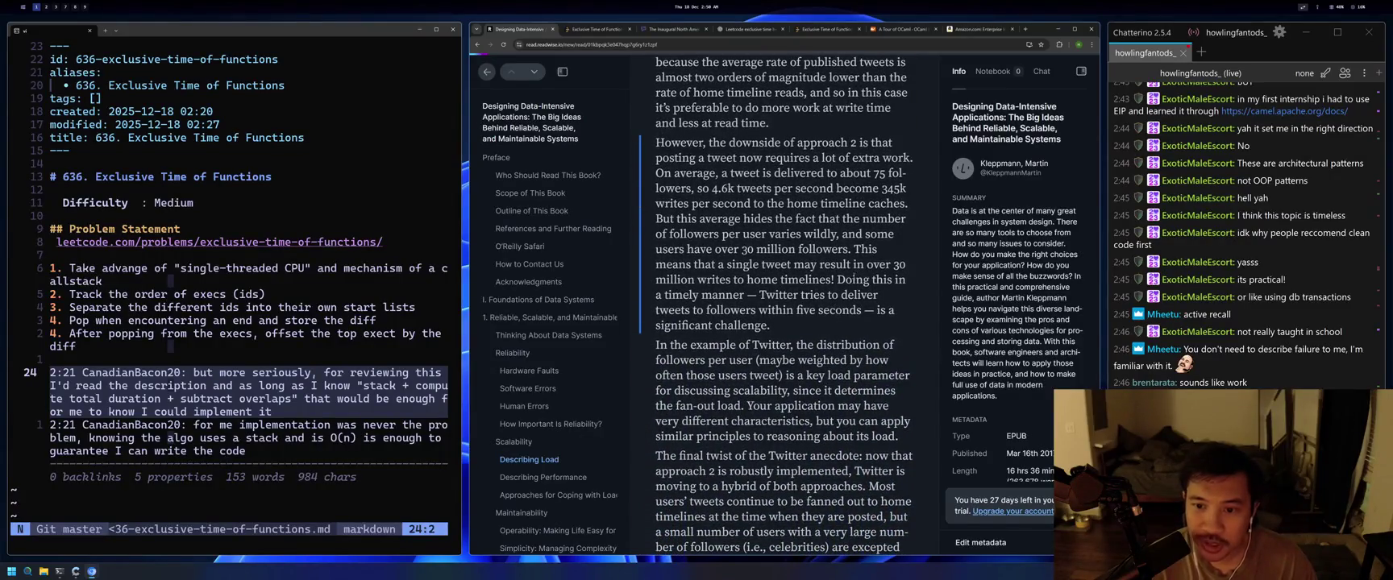
scroll(855, 278, "up", 8)
scroll(854, 318, "up", 8)
scroll(851, 415, "down", 15)
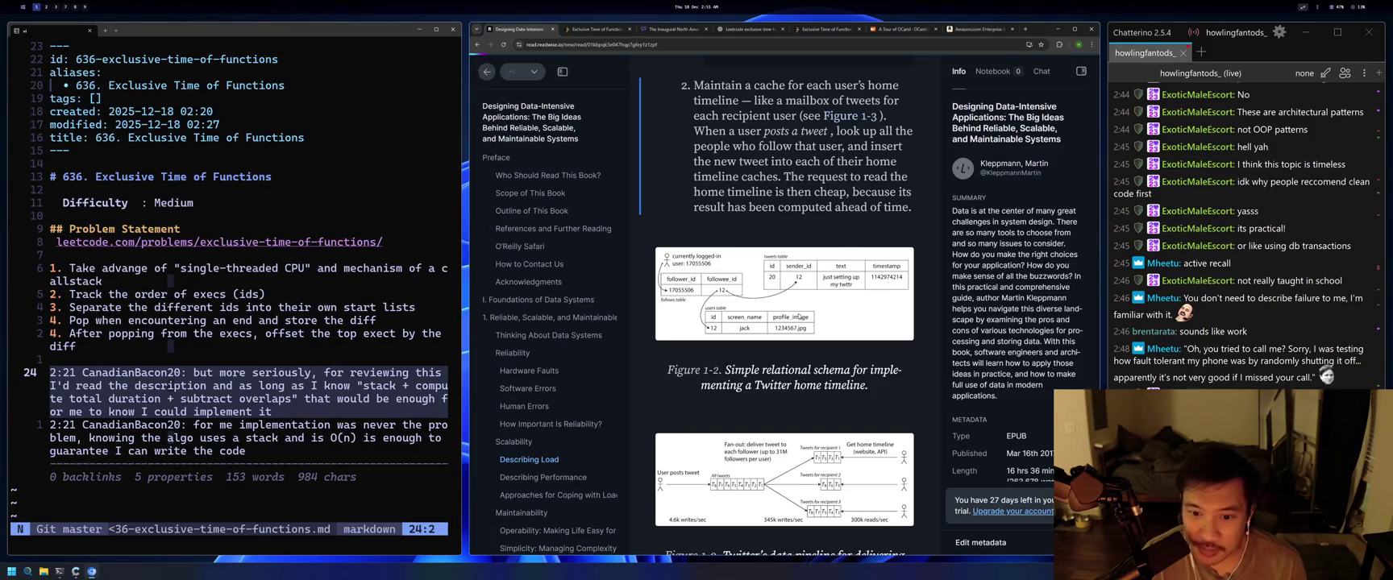
Read through the Describing Load section, then jump to the Spotify workspace with Alt+8.
scroll(799, 317, "down", 10)
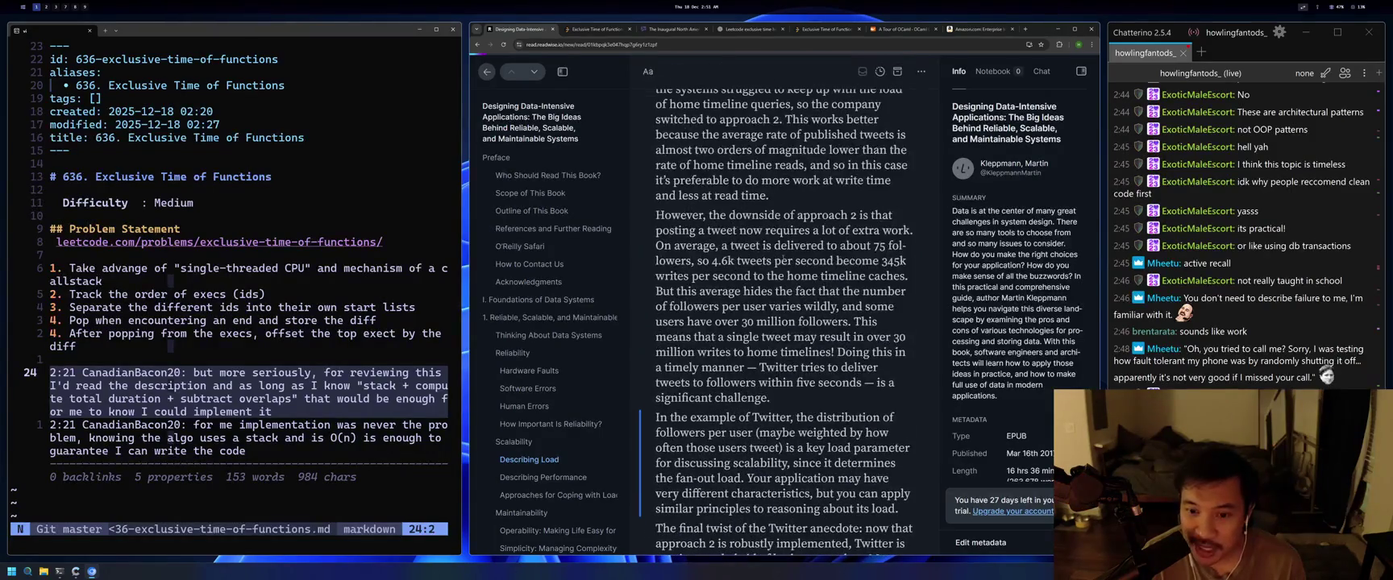
scroll(813, 325, "up", 5)
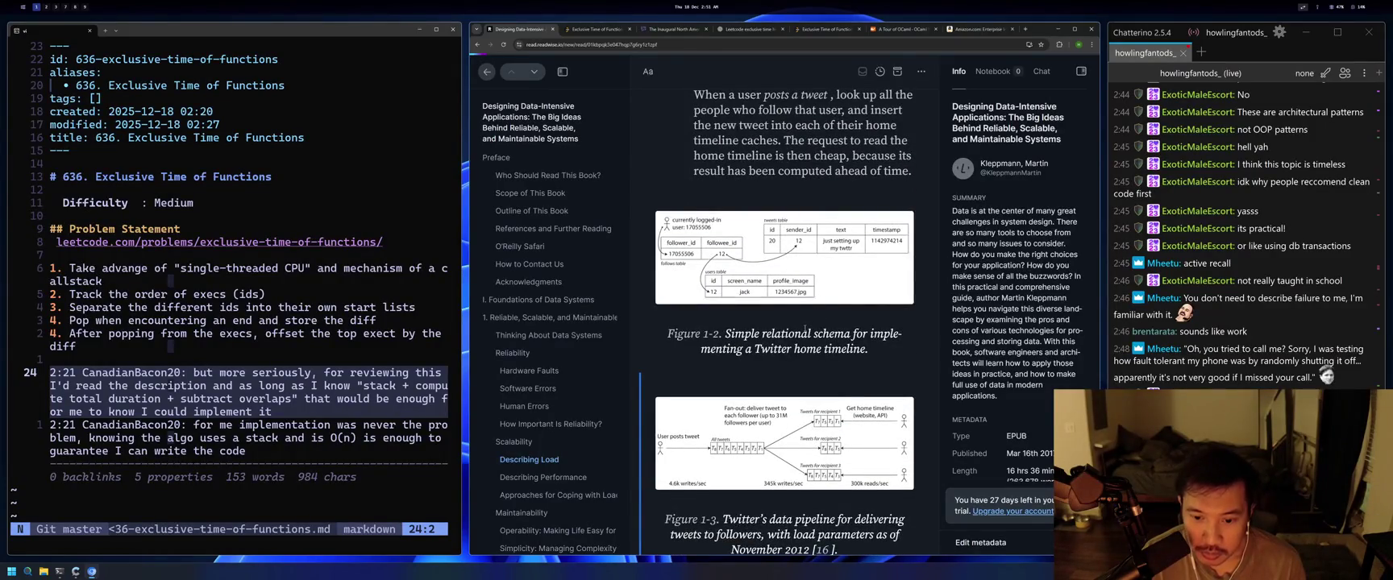
scroll(805, 328, "down", 7)
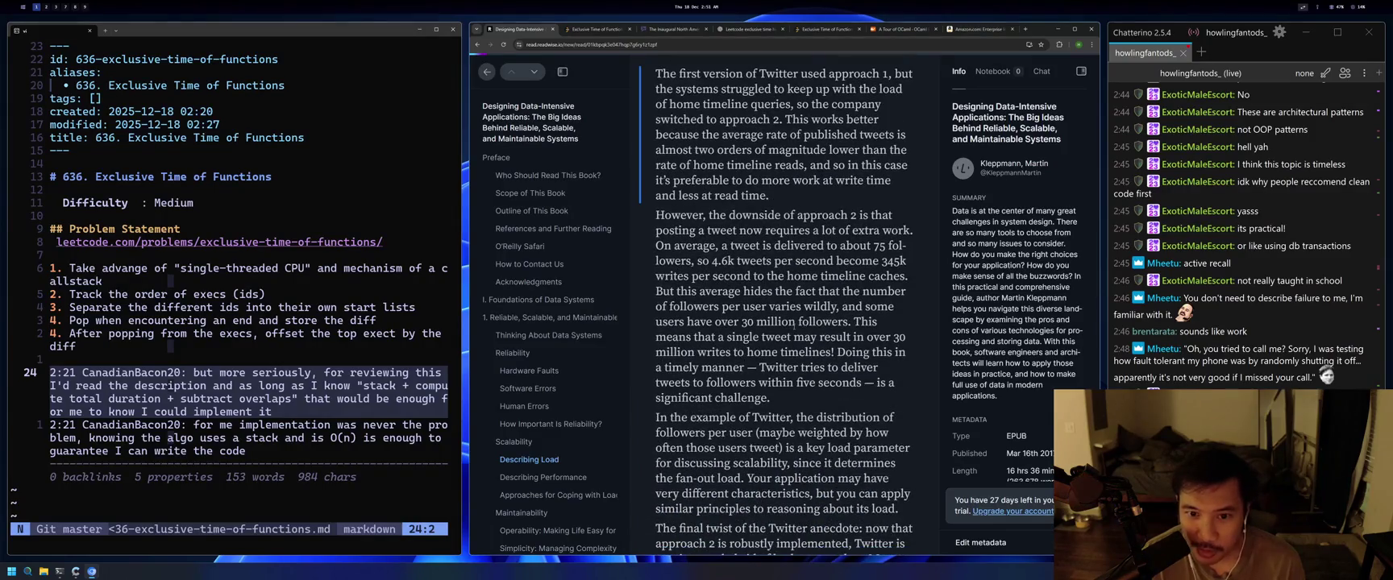
scroll(794, 325, "up", 6)
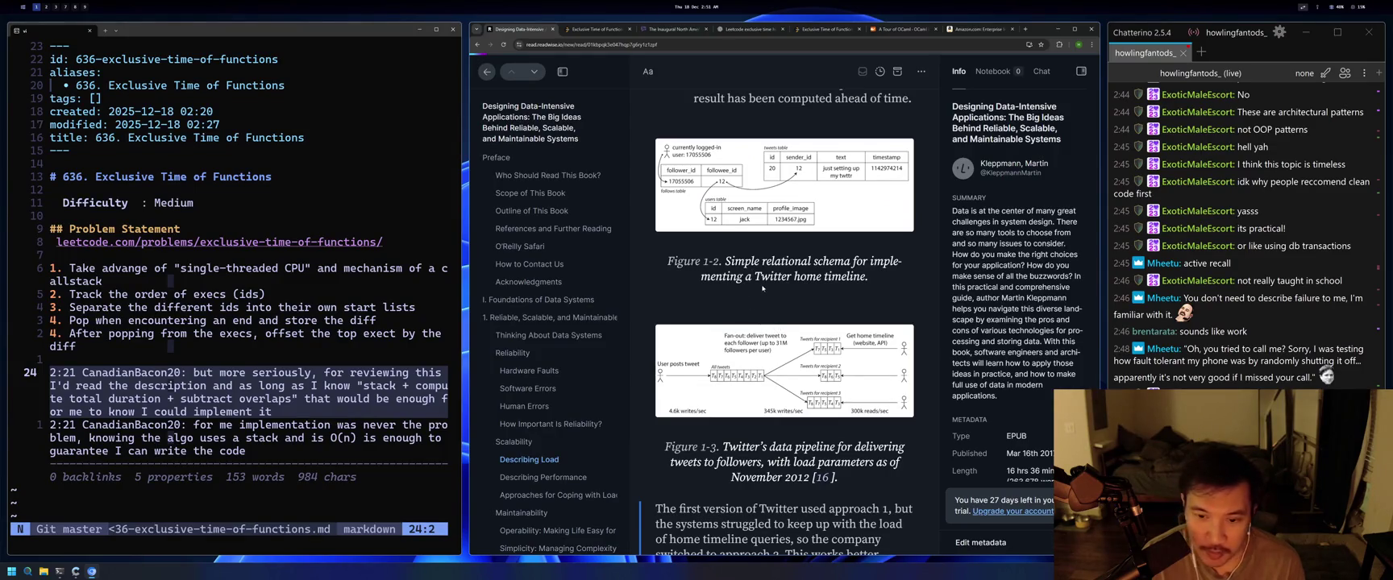
scroll(763, 288, "down", 3)
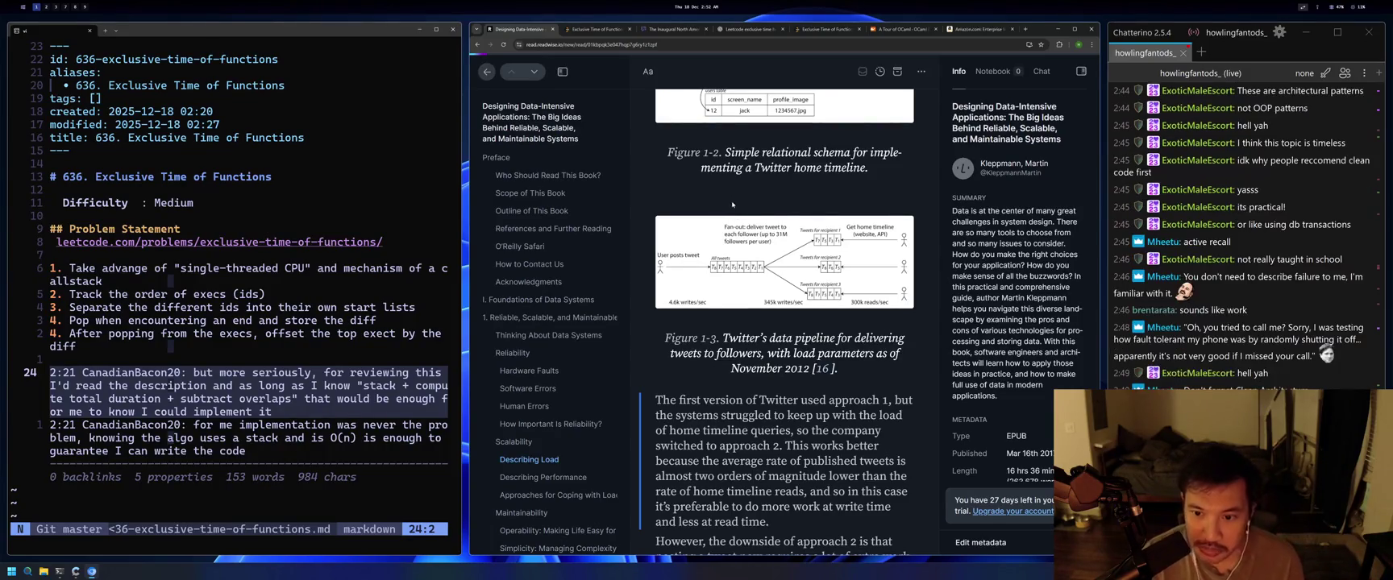
scroll(748, 224, "up", 3)
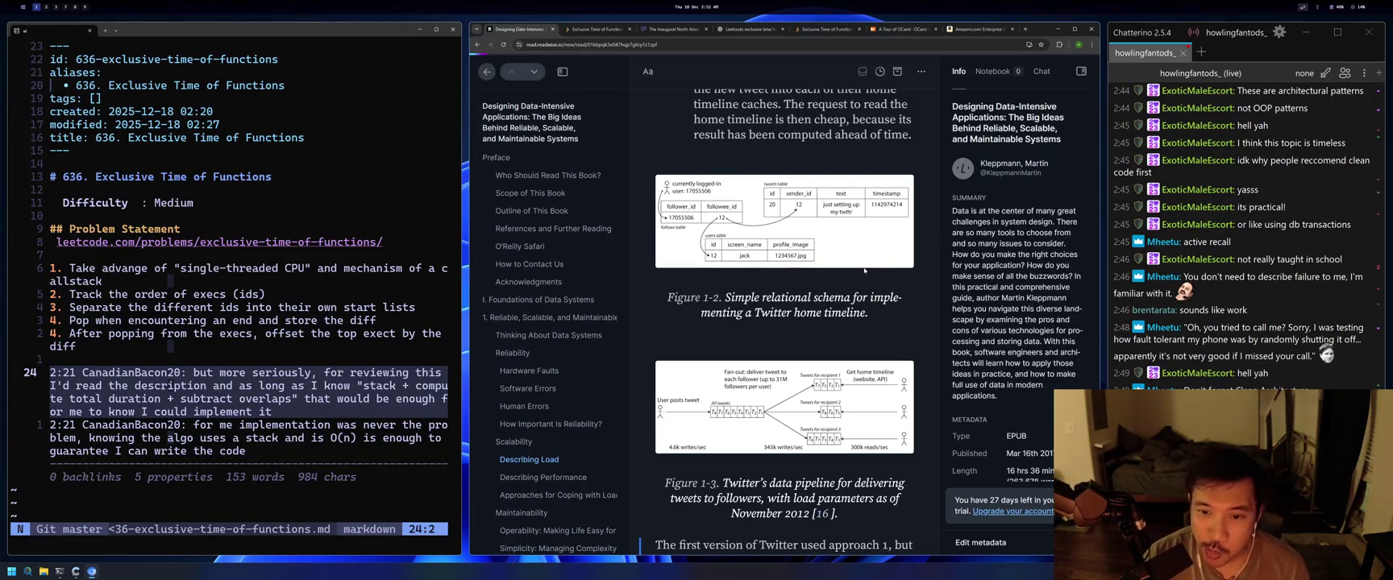
scroll(886, 245, "up", 5)
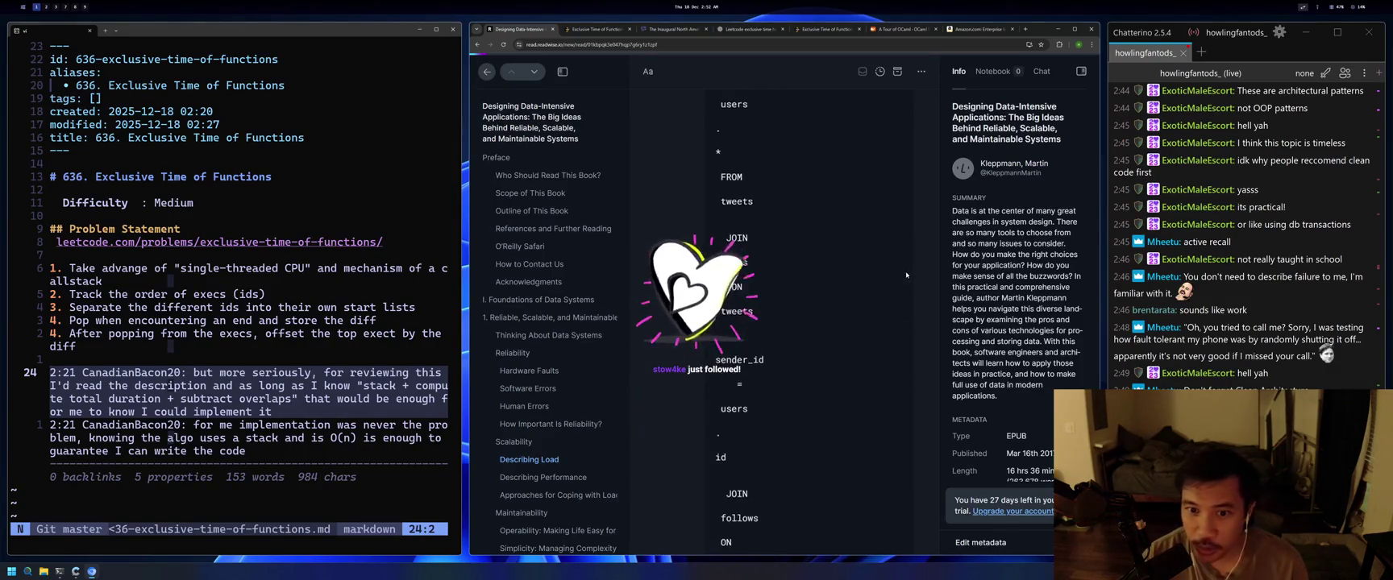
key("alt+8")
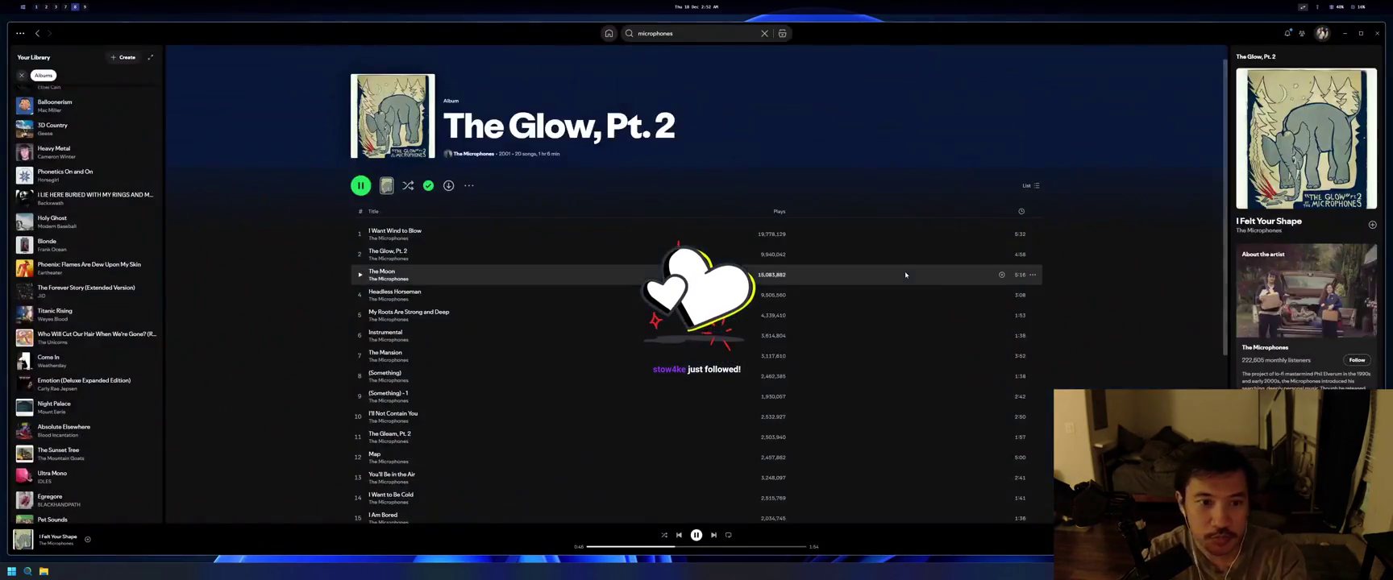
Cycle through workspaces 7, 3 and 2 to check the Twitch dashboard, then return to workspace 1.
key("alt+7")
key("alt+3")
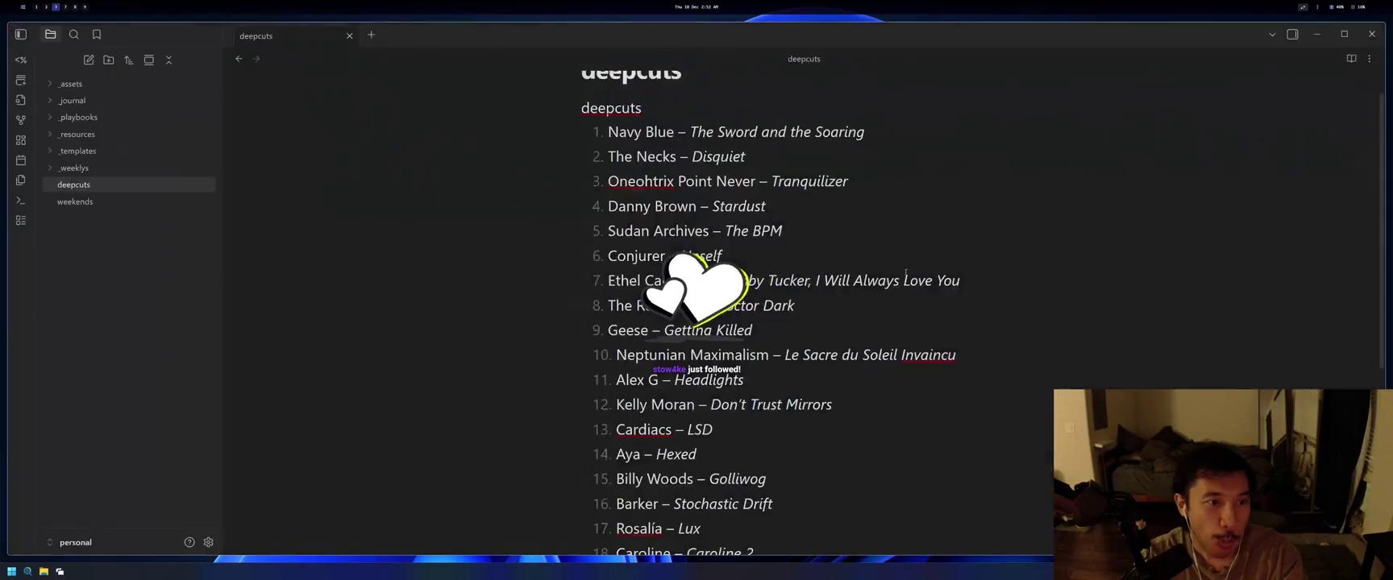
key("alt+2")
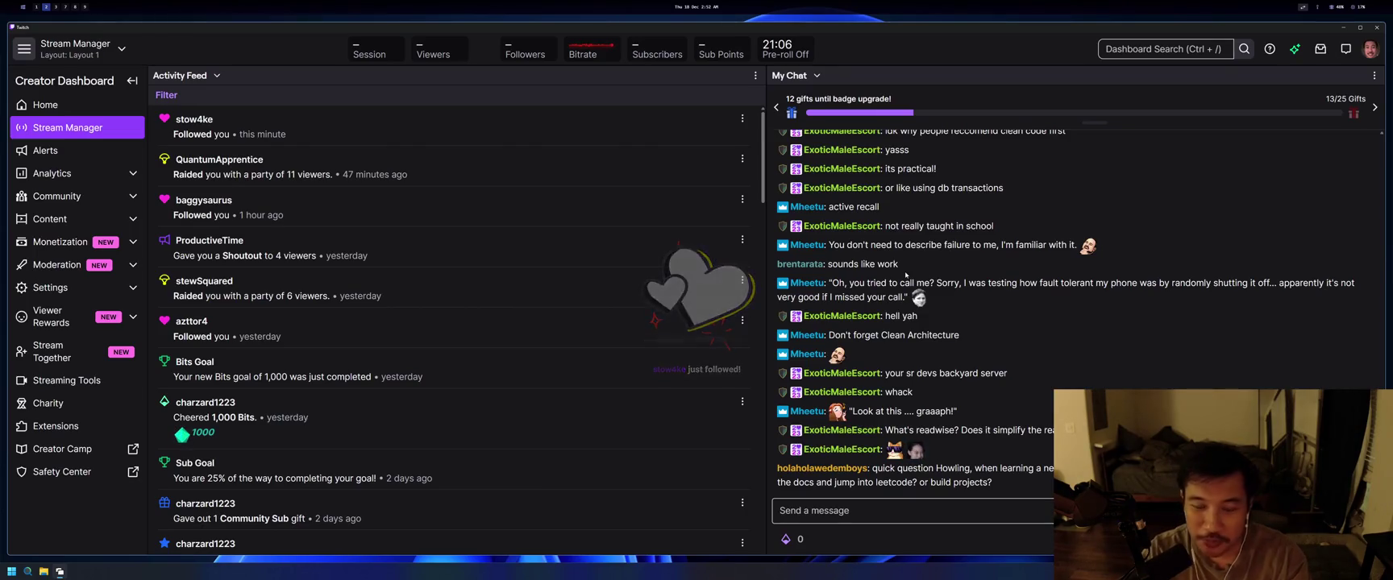
key("alt+3")
key("alt+1")
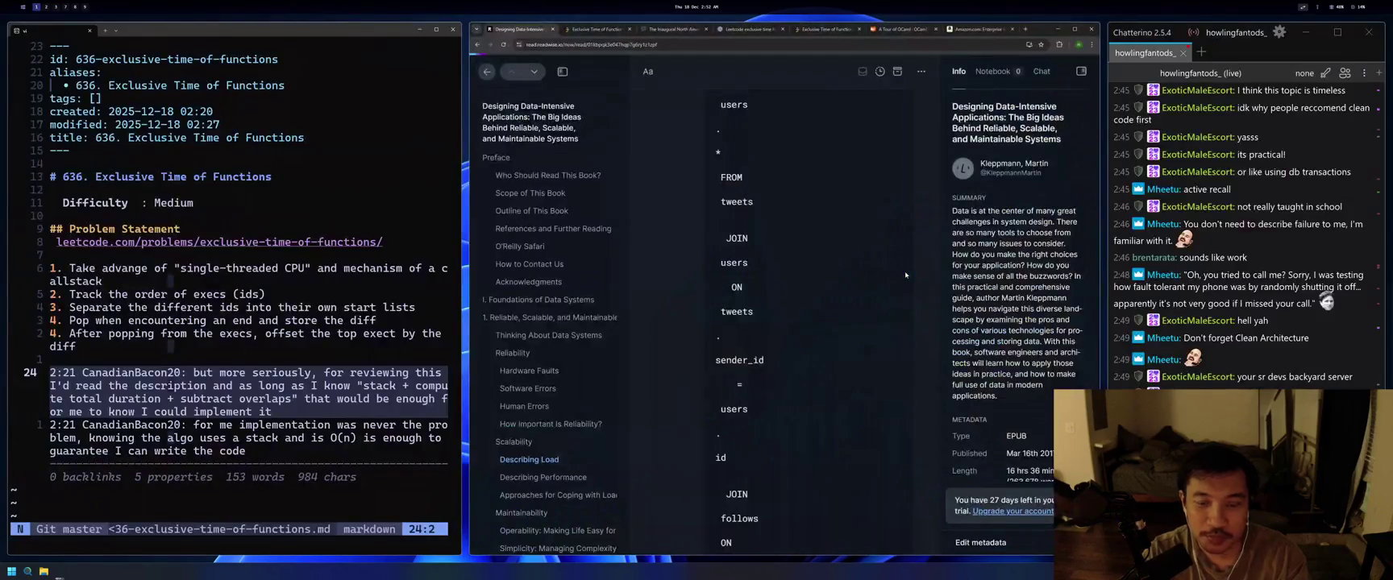
Scroll the book up from Describing Load past Reliability to Thinking About Data Systems and Figure 1-1.
scroll(904, 274, "up", 2)
scroll(942, 266, "up", 15)
scroll(934, 266, "up", 15)
scroll(933, 264, "up", 15)
scroll(933, 263, "up", 10)
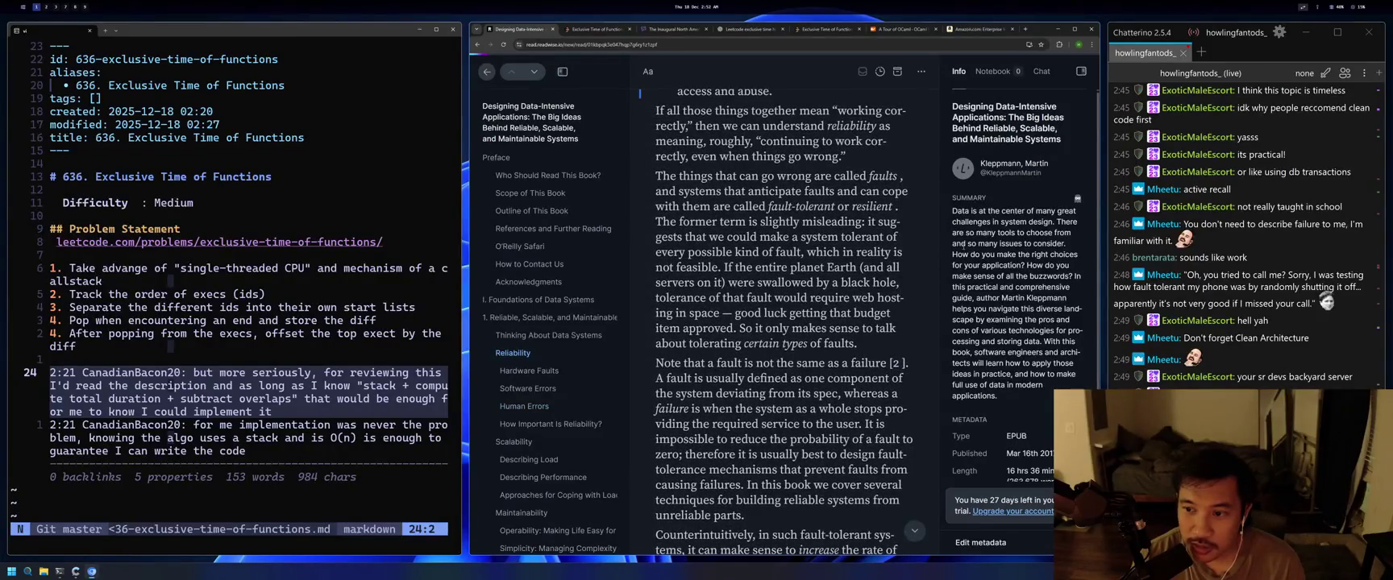
scroll(903, 254, "up", 10)
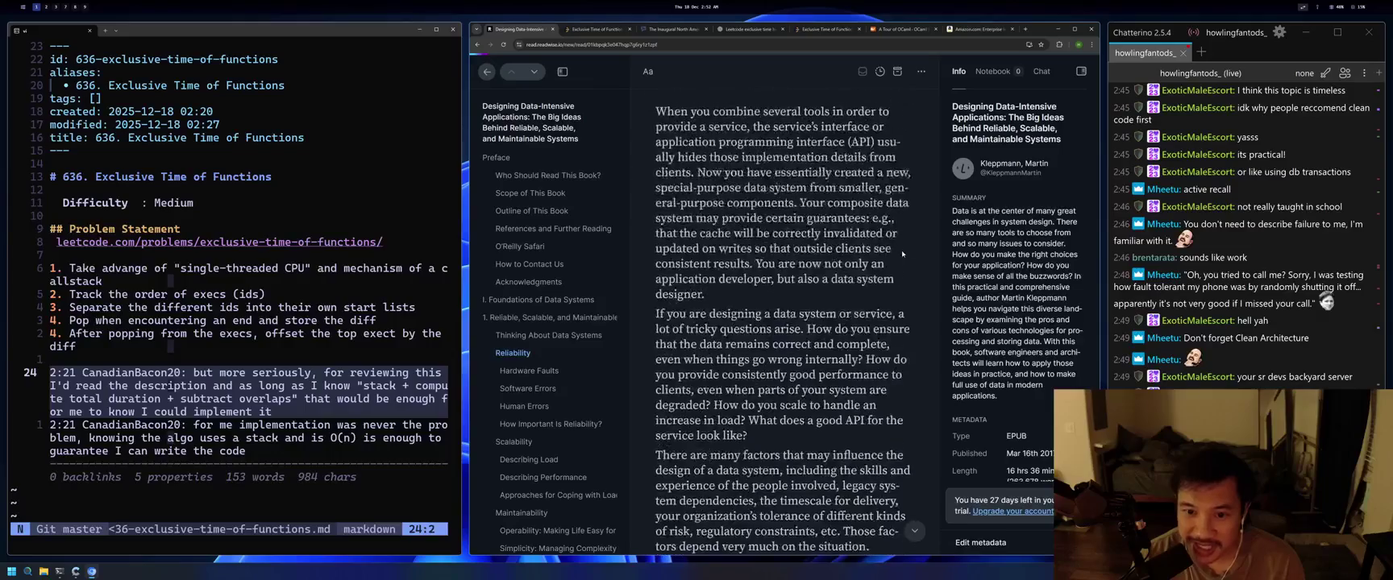
scroll(902, 254, "up", 5)
scroll(844, 317, "down", 2)
scroll(844, 317, "down", 10)
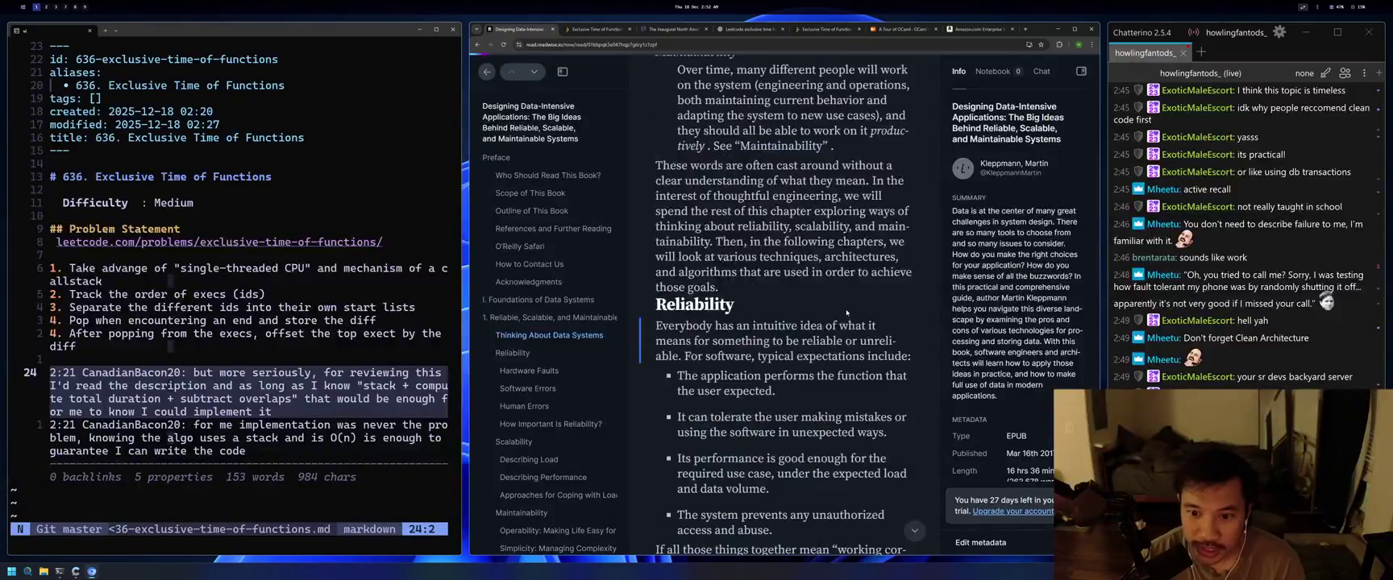
scroll(847, 313, "up", 10)
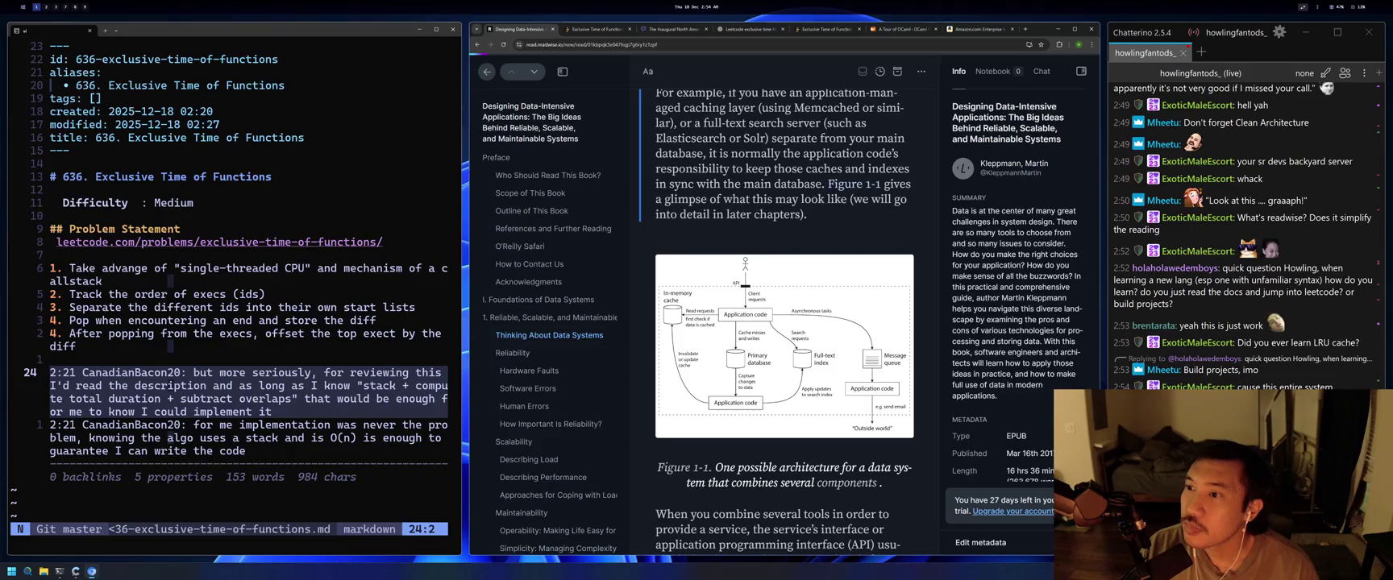
scroll(1243, 236, "up", 1)
scroll(1243, 236, "up", 1)
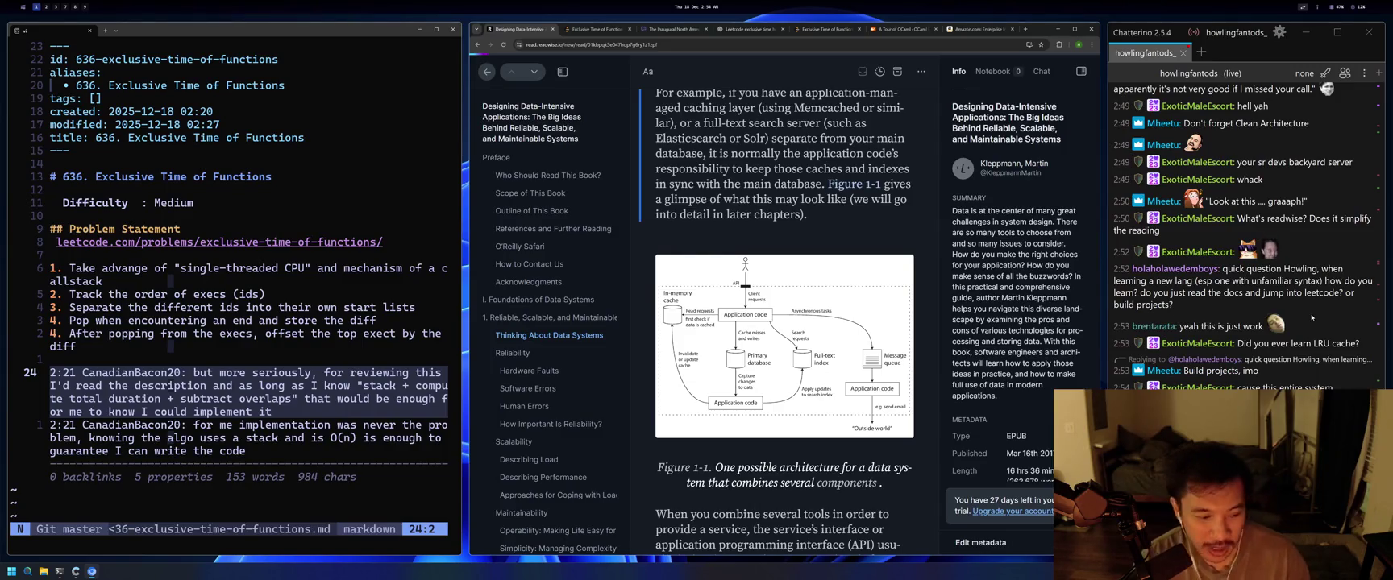
scroll(799, 70, "up", 2)
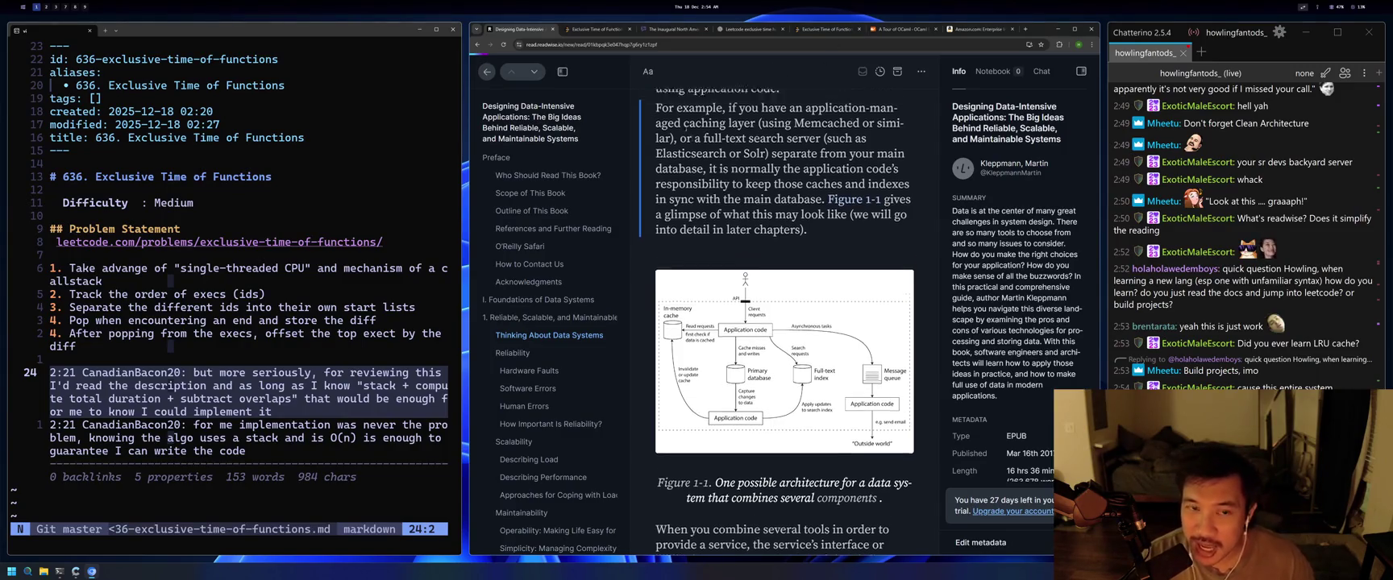
Back in the library, archive Professional C++ from the inbox, glance at Later, and return to Inbox.
left_click(486, 74)
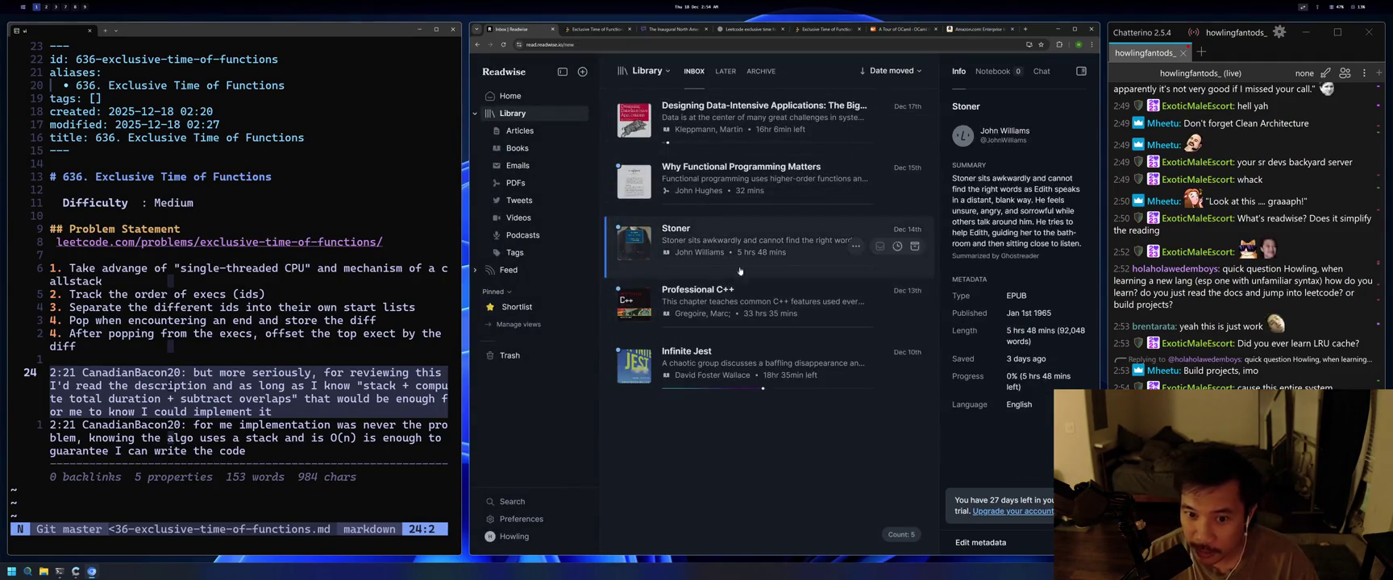
key("Down")
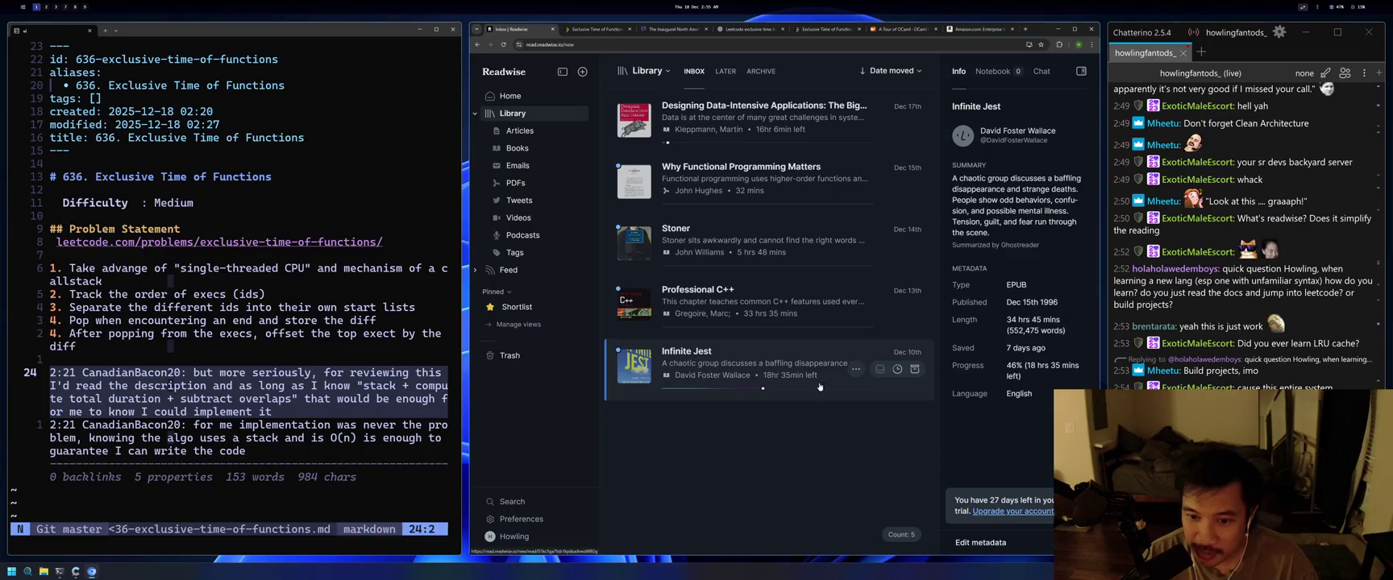
left_click(914, 309)
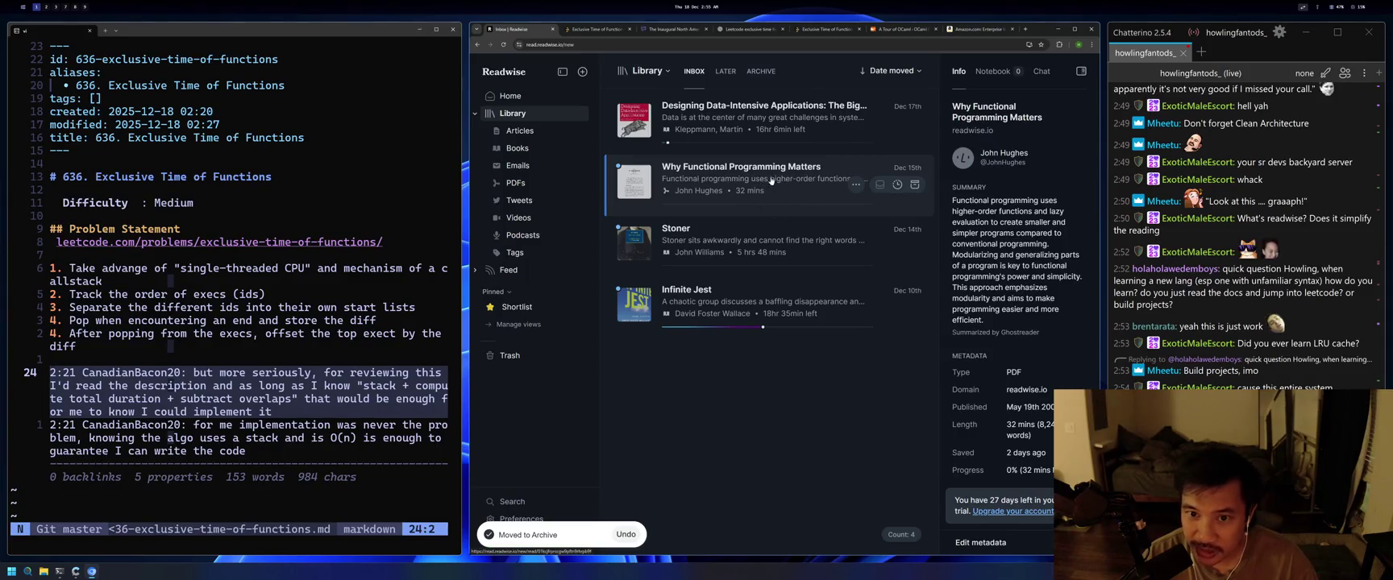
left_click(728, 71)
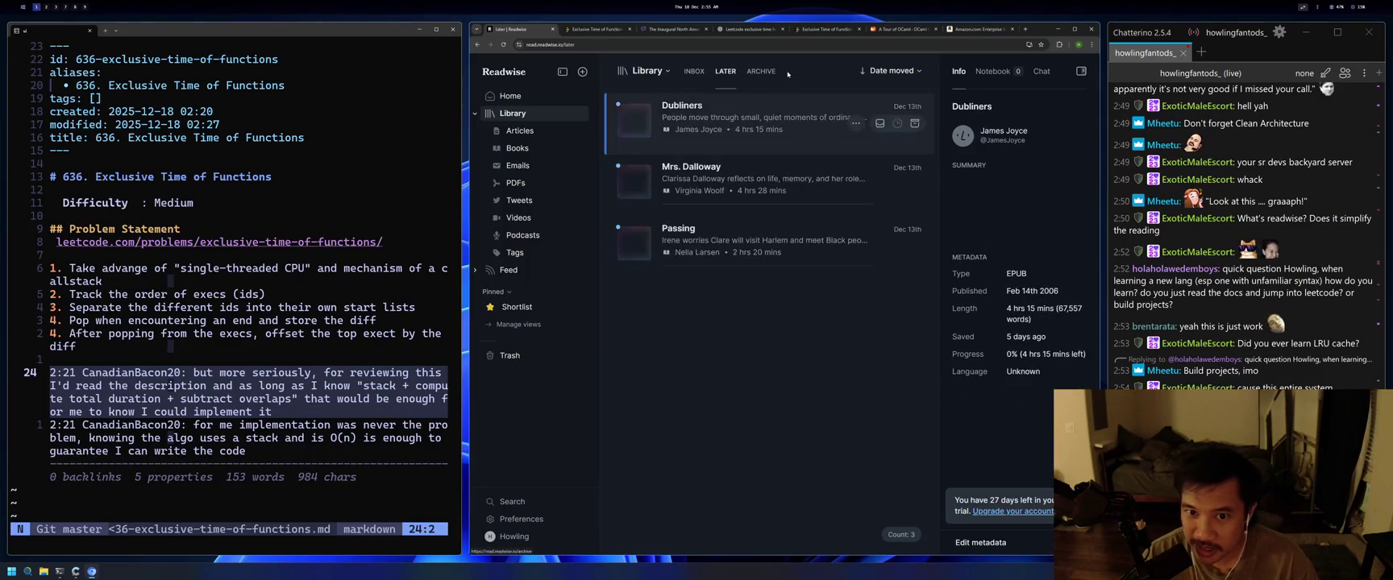
left_click(694, 71)
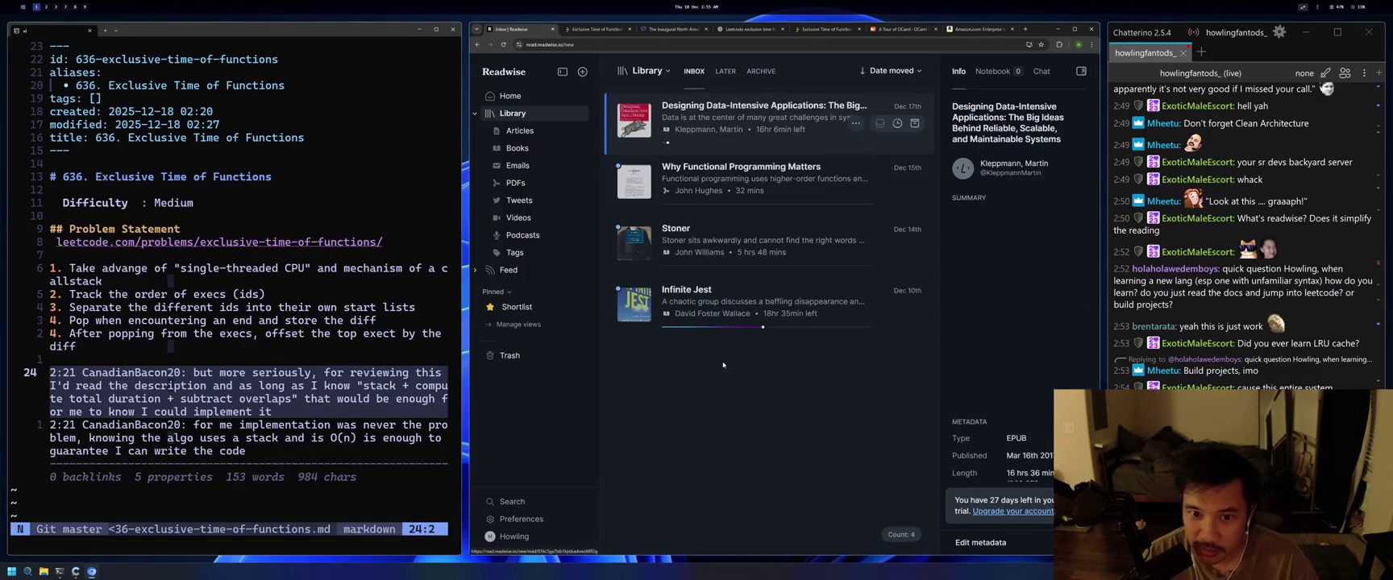
Open Infinite Jest, highlight and undo the ad-cards passage, then highlight the ankle-to-Tavis passage.
left_click(750, 305)
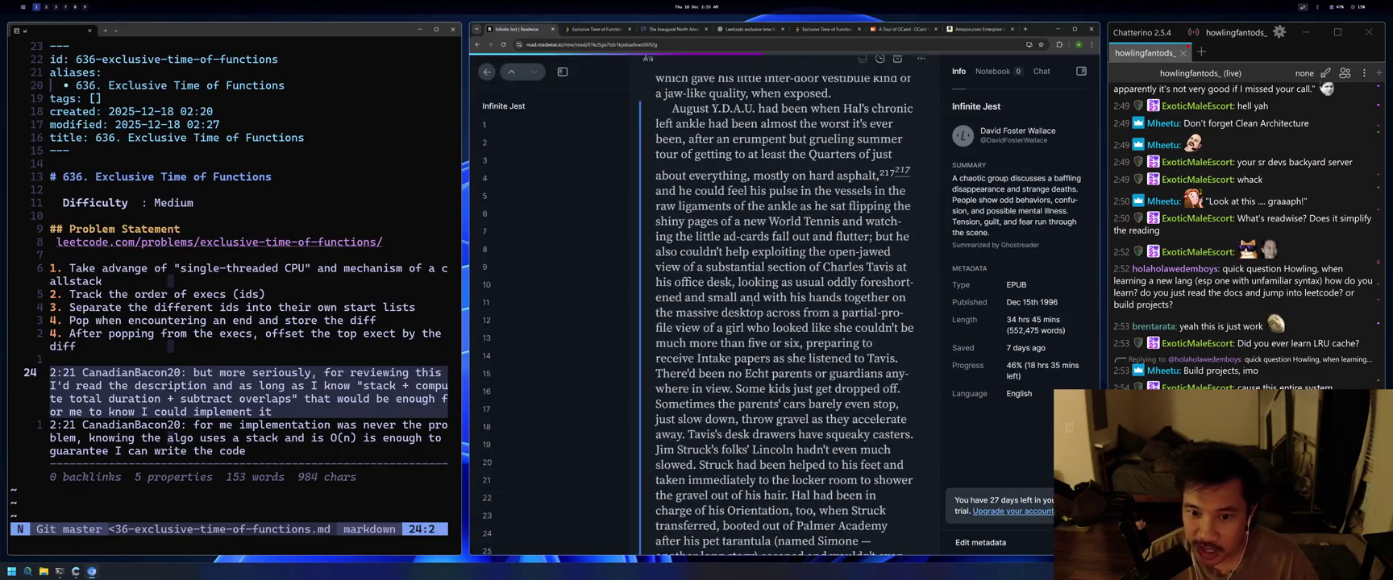
mouse_move(740, 236)
left_mouse_down()
mouse_move(836, 237)
mouse_move(843, 254)
left_mouse_up()
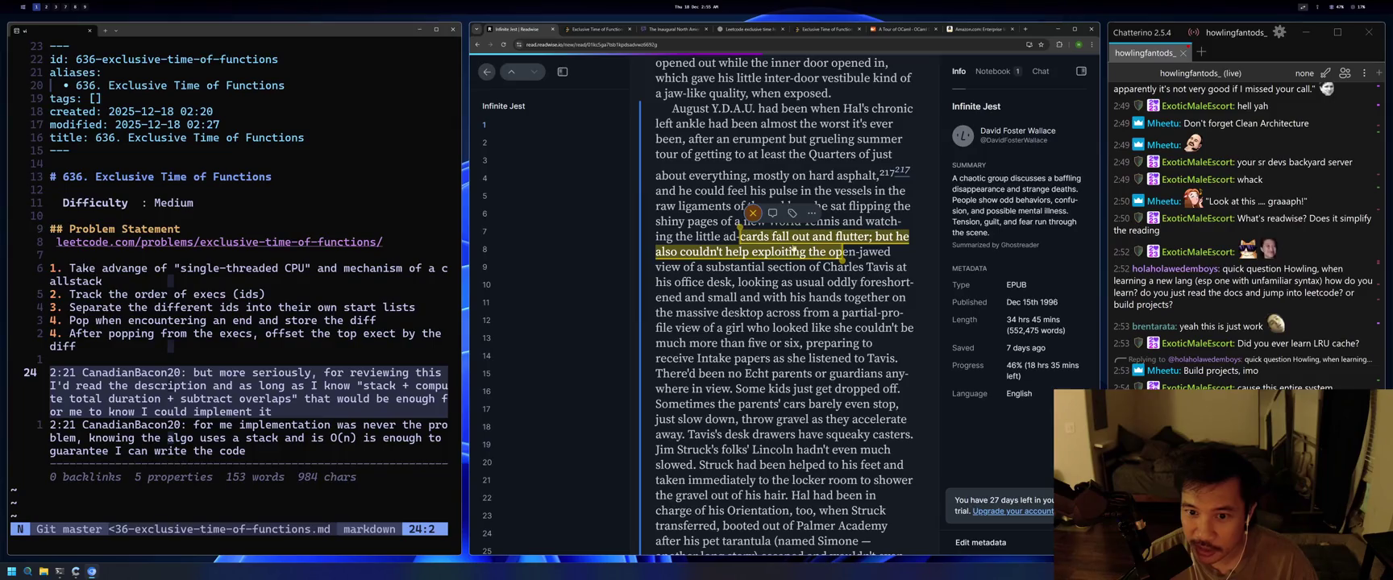
left_click(784, 309)
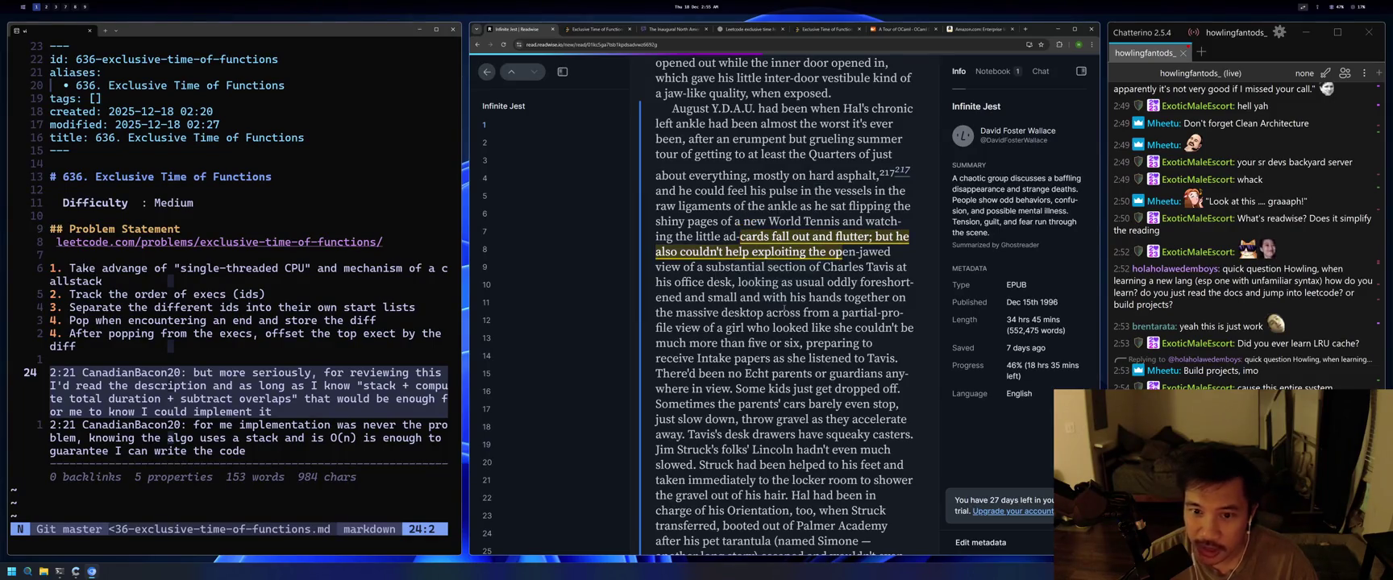
key("ctrl+z")
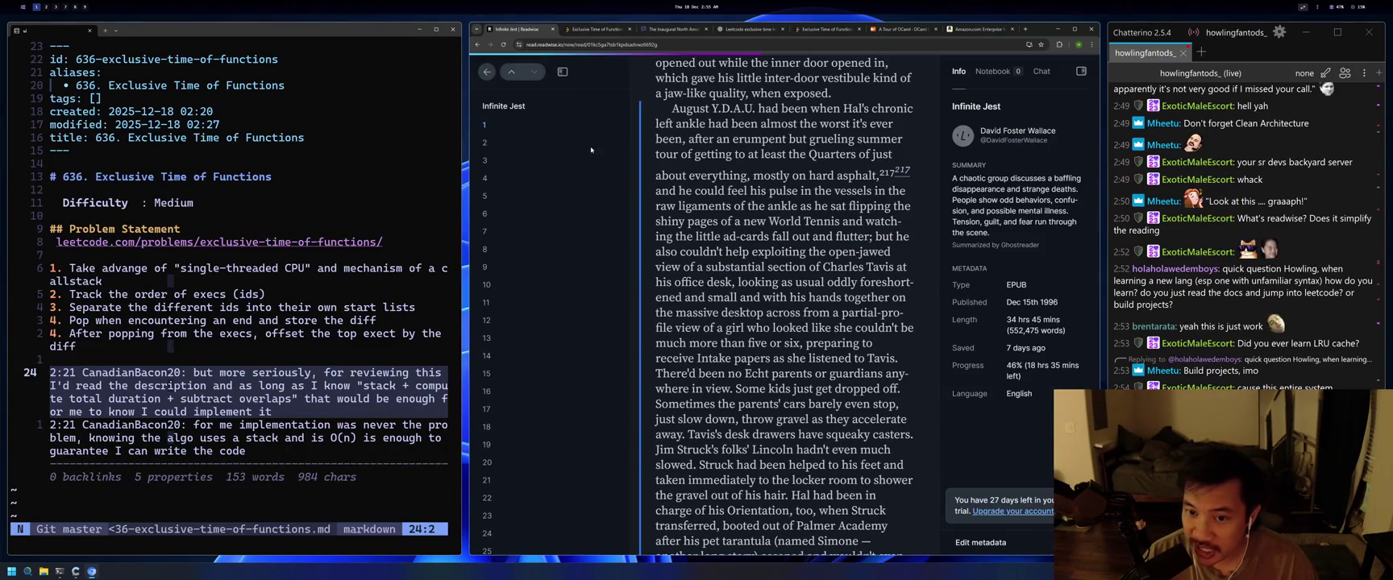
left_click_drag(741, 208, 831, 269)
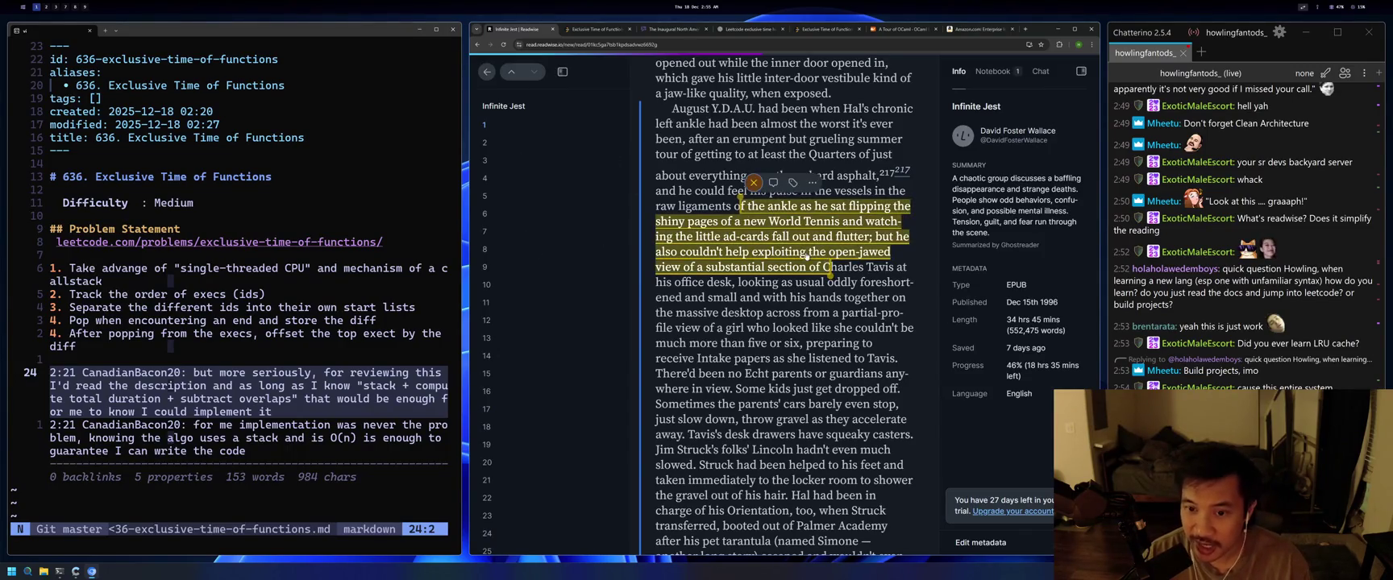
left_click(812, 184)
key("Escape")
key("Escape")
Reopen Infinite Jest, delete the yellow highlight, and return to the library list.
left_click(794, 301)
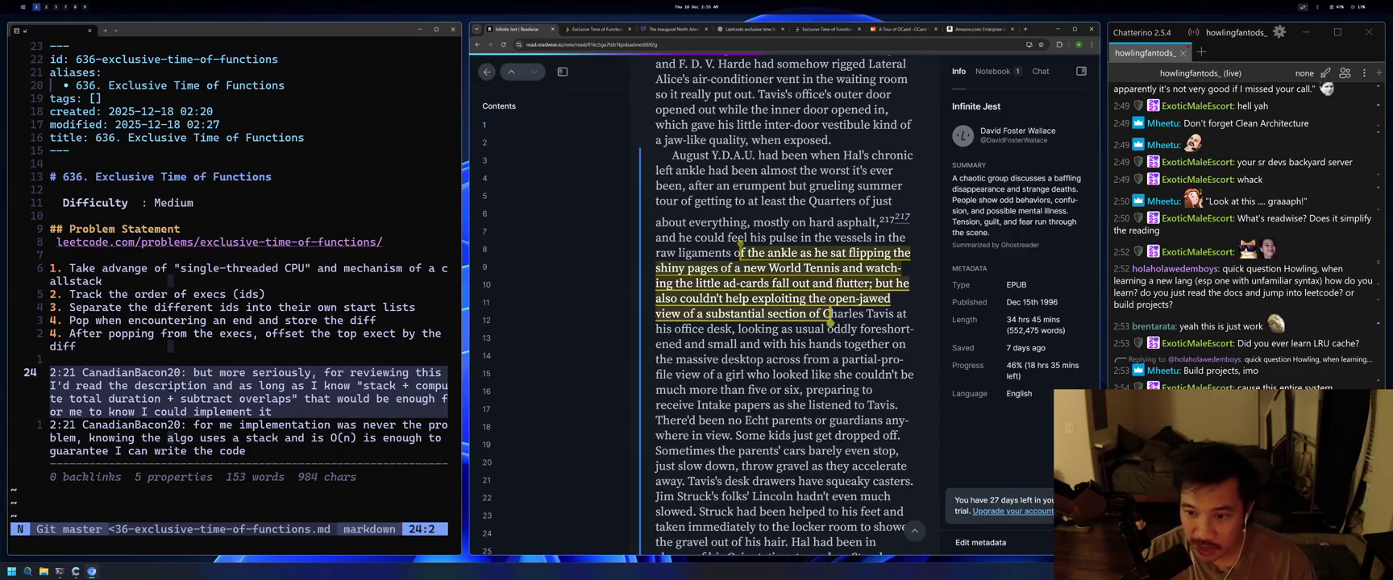
key("Escape")
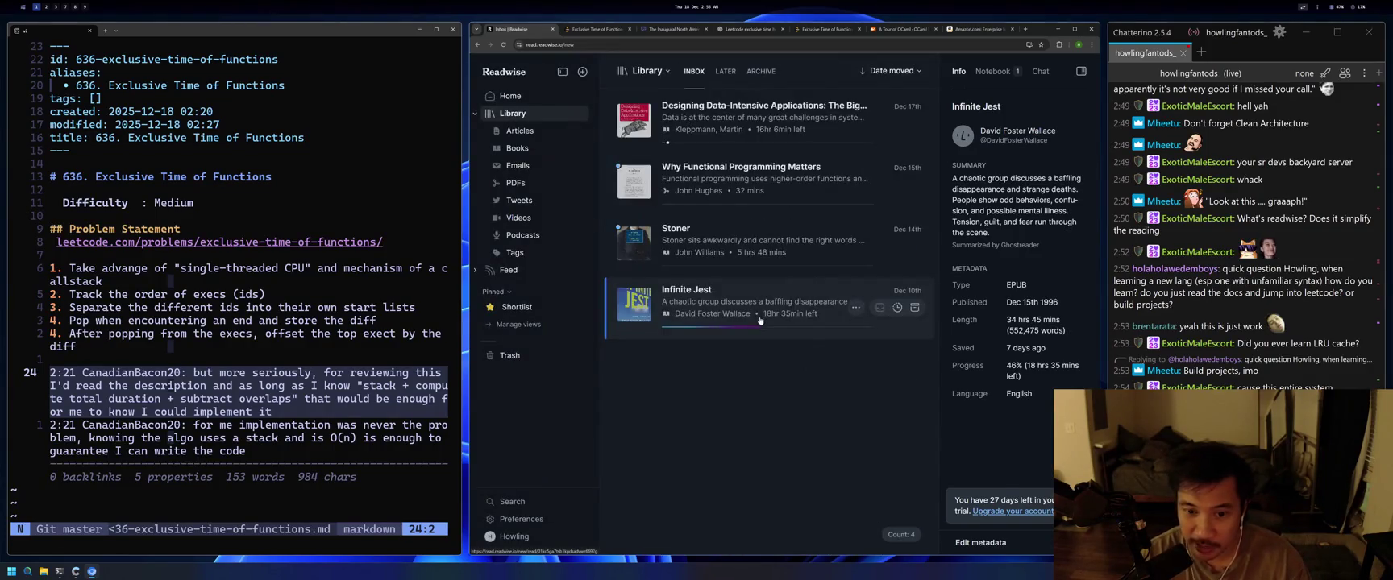
left_click(768, 298)
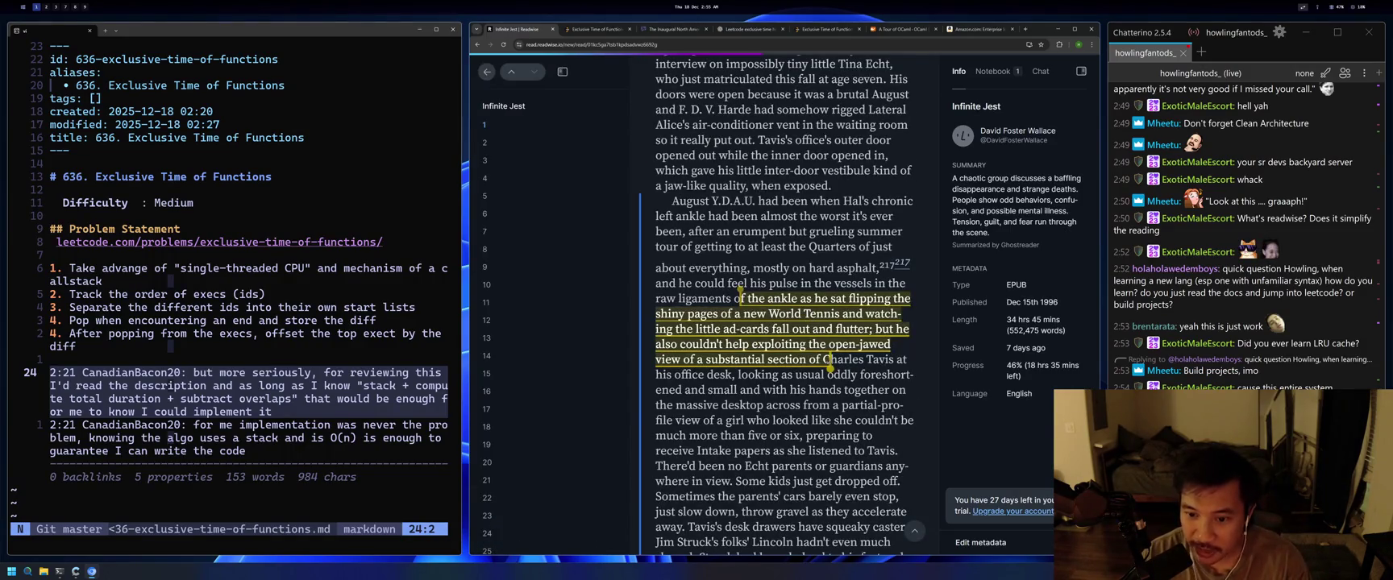
left_click(788, 329)
left_click(786, 329)
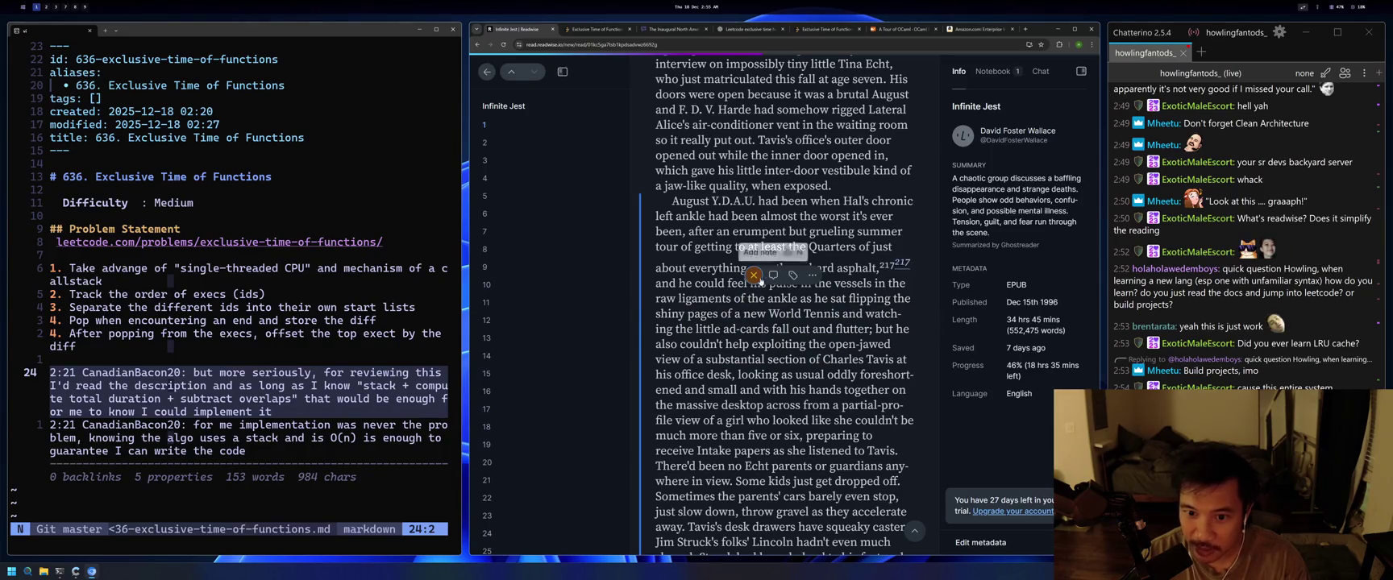
left_click(753, 276)
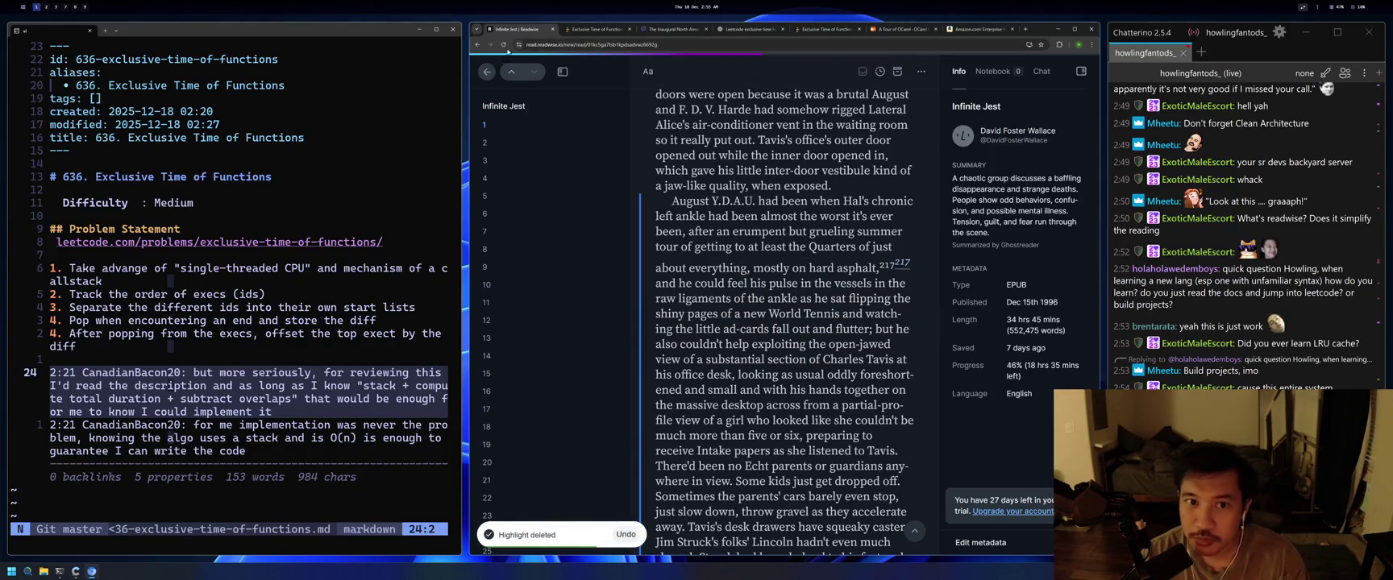
left_click(477, 44)
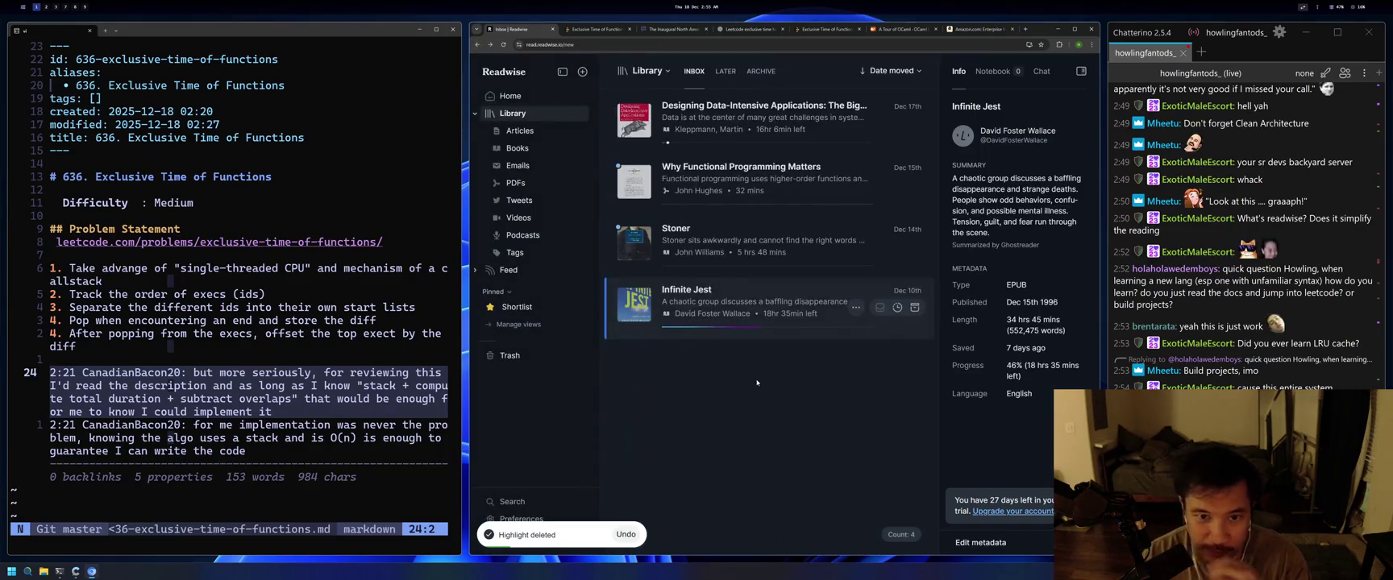
Open Designing Data-Intensive Applications from the Library list, landing at Thinking About Data Systems.
left_click(744, 152)
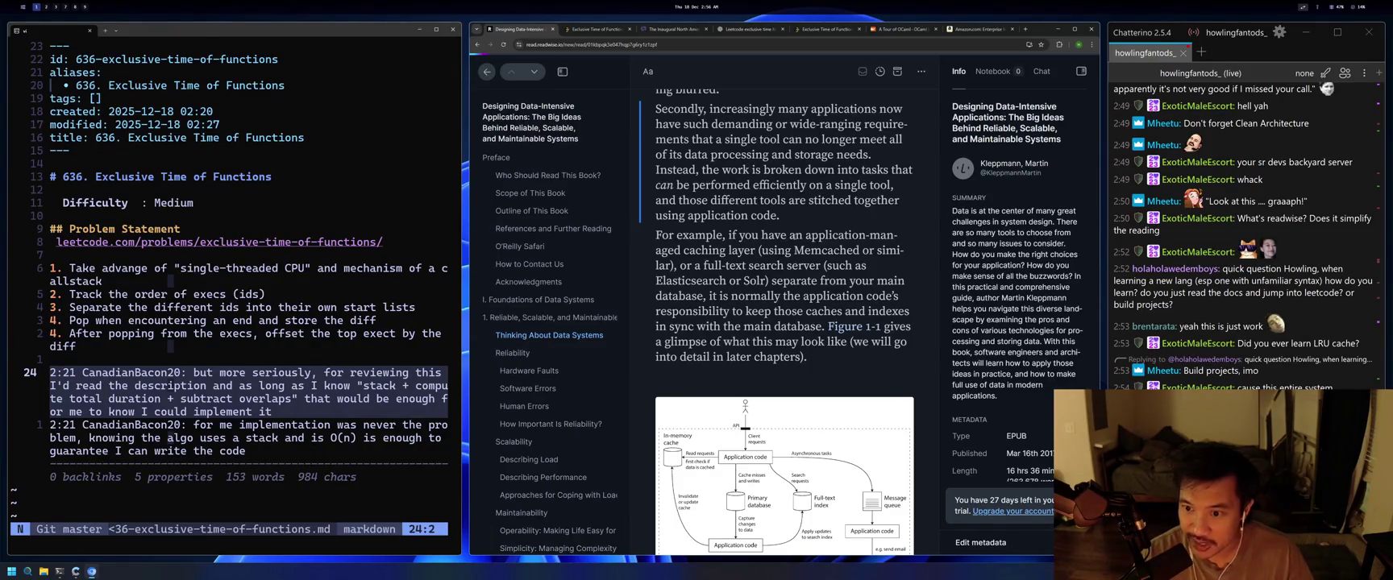
scroll(1261, 313, "down", 3)
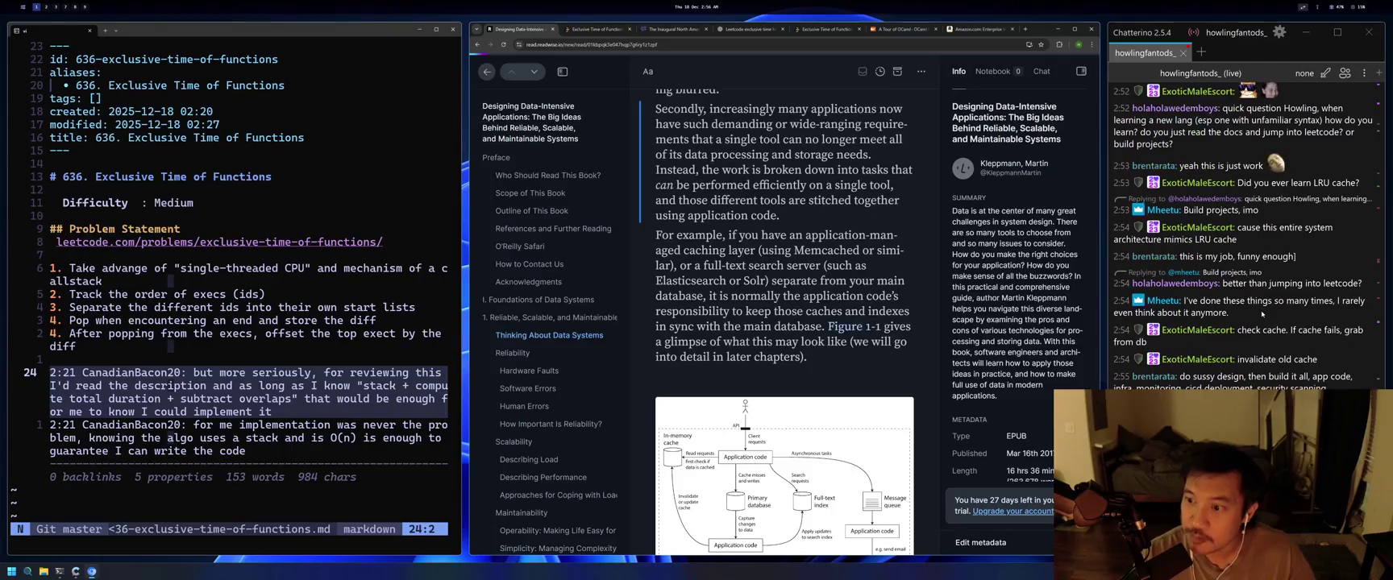
scroll(1262, 314, "up", 2)
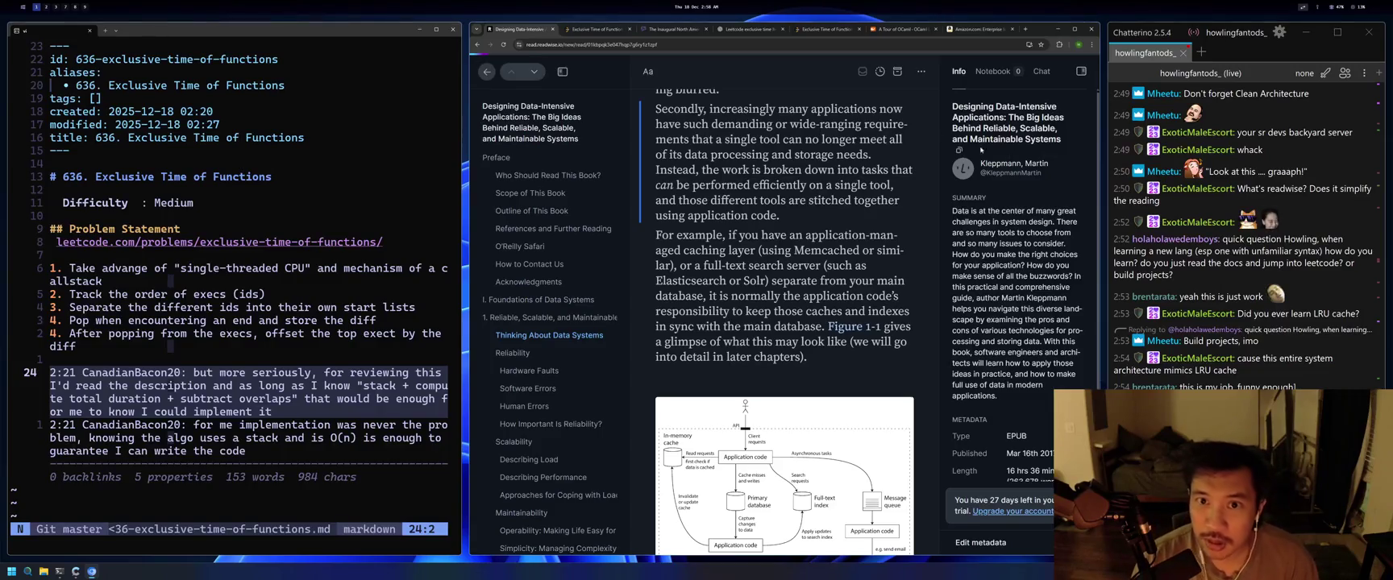
left_click(673, 29)
Switch to the A Tour of OCaml tab and view the variants and pattern-matching examples.
left_click(611, 30)
left_click(673, 29)
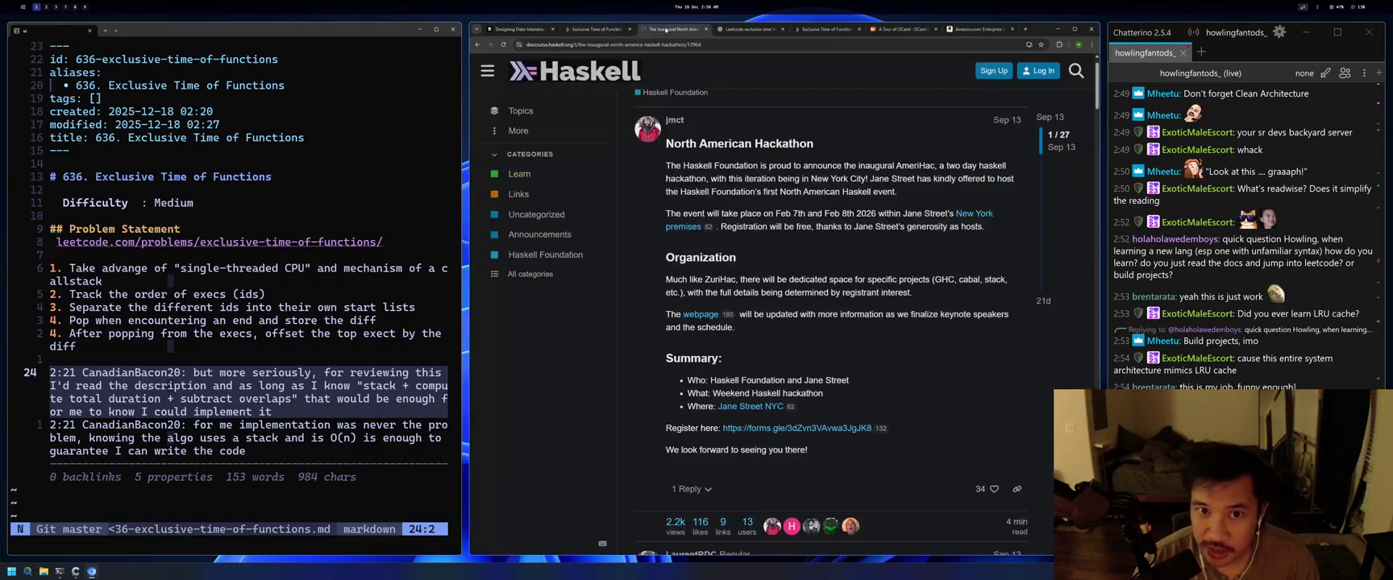
left_click(916, 31)
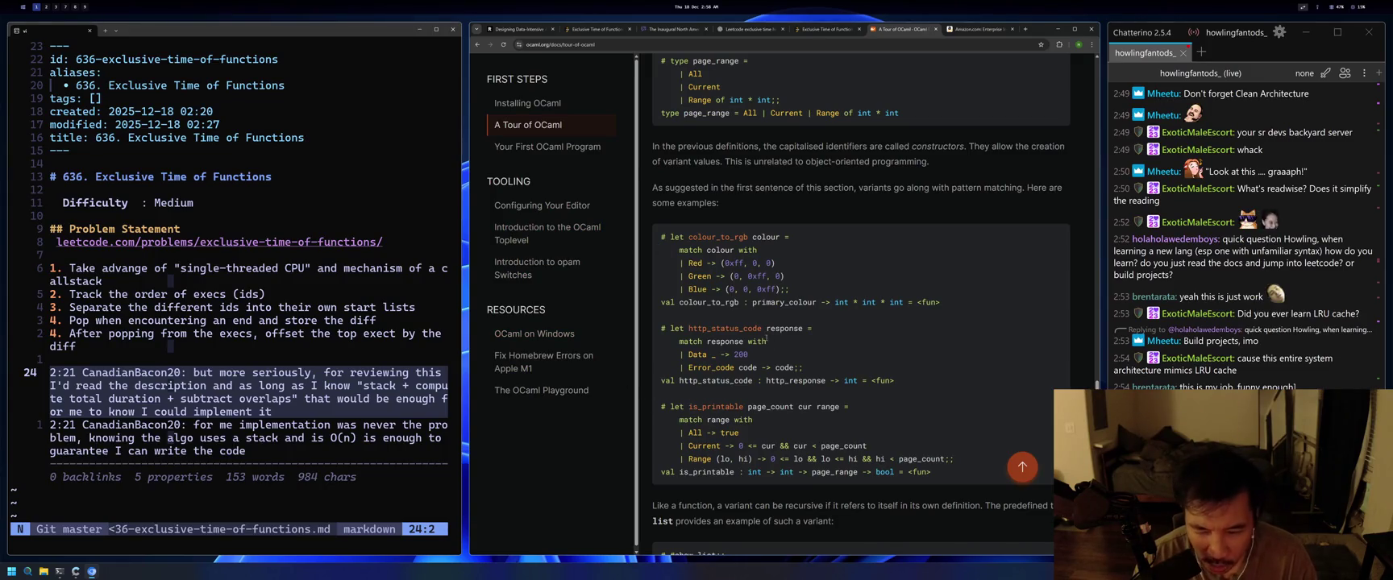
scroll(717, 149, "down", 3)
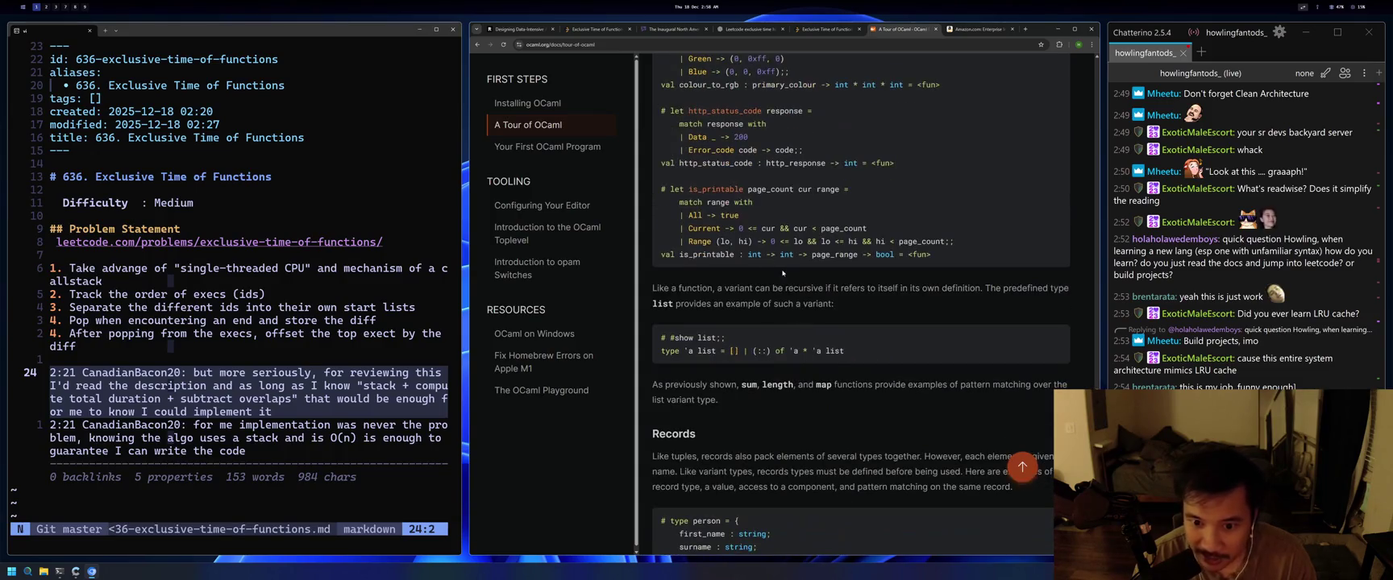
scroll(827, 304, "up", 2)
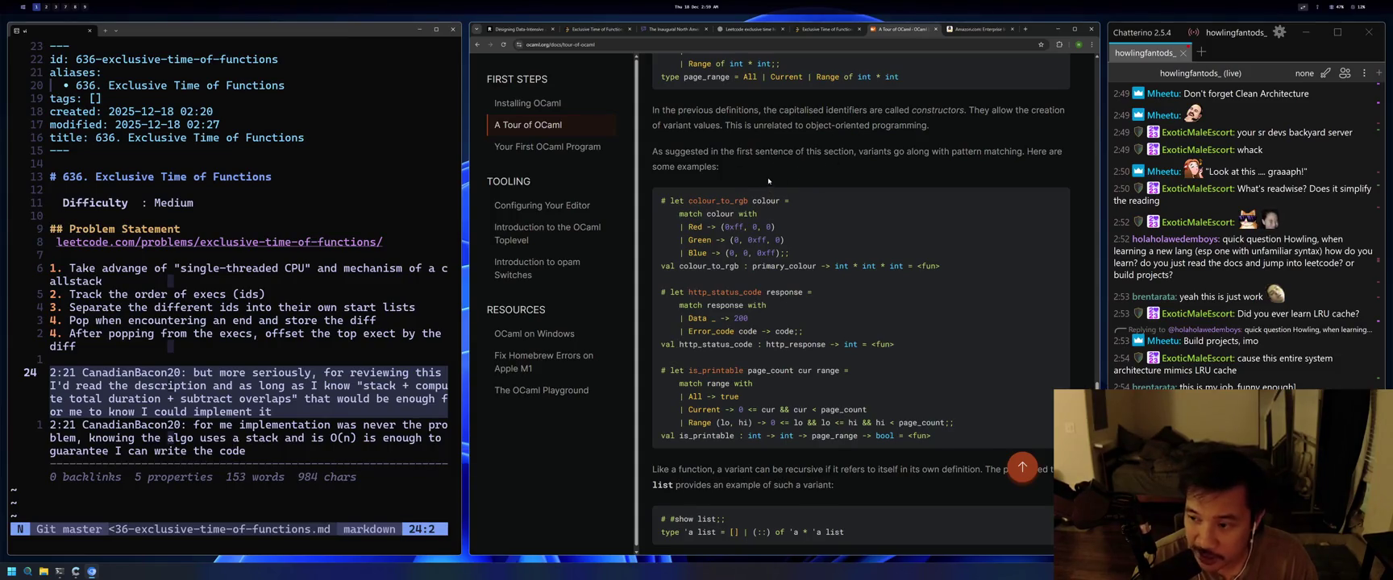
scroll(1243, 284, "down", 5)
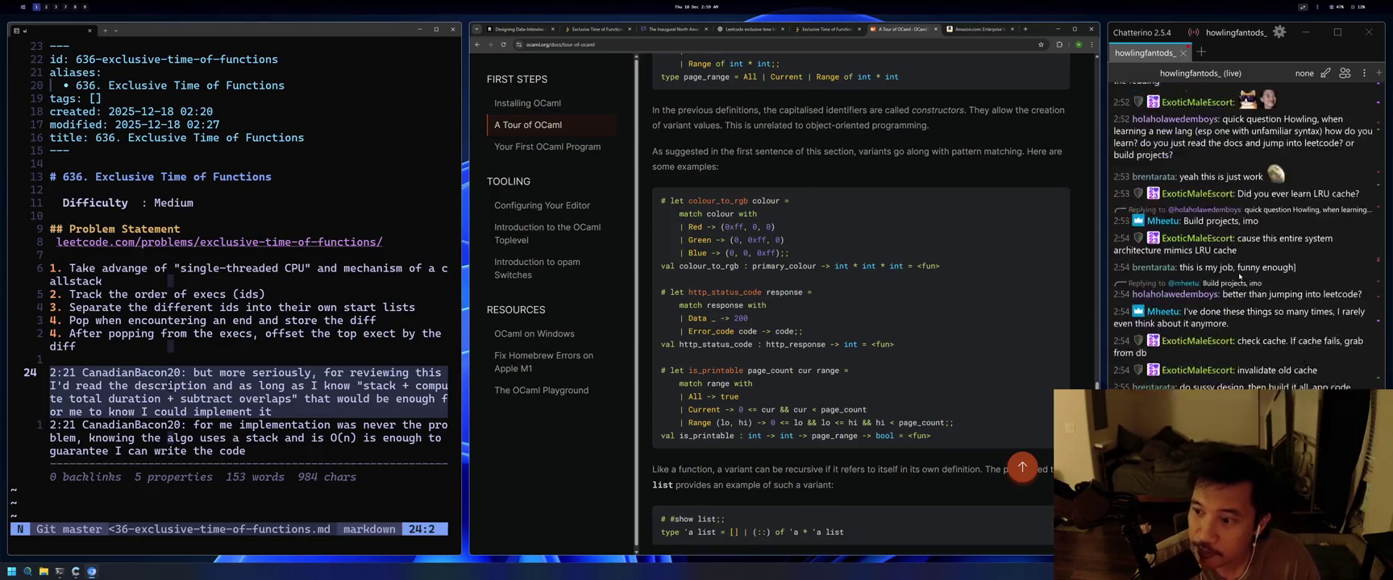
scroll(1242, 285, "up", 3)
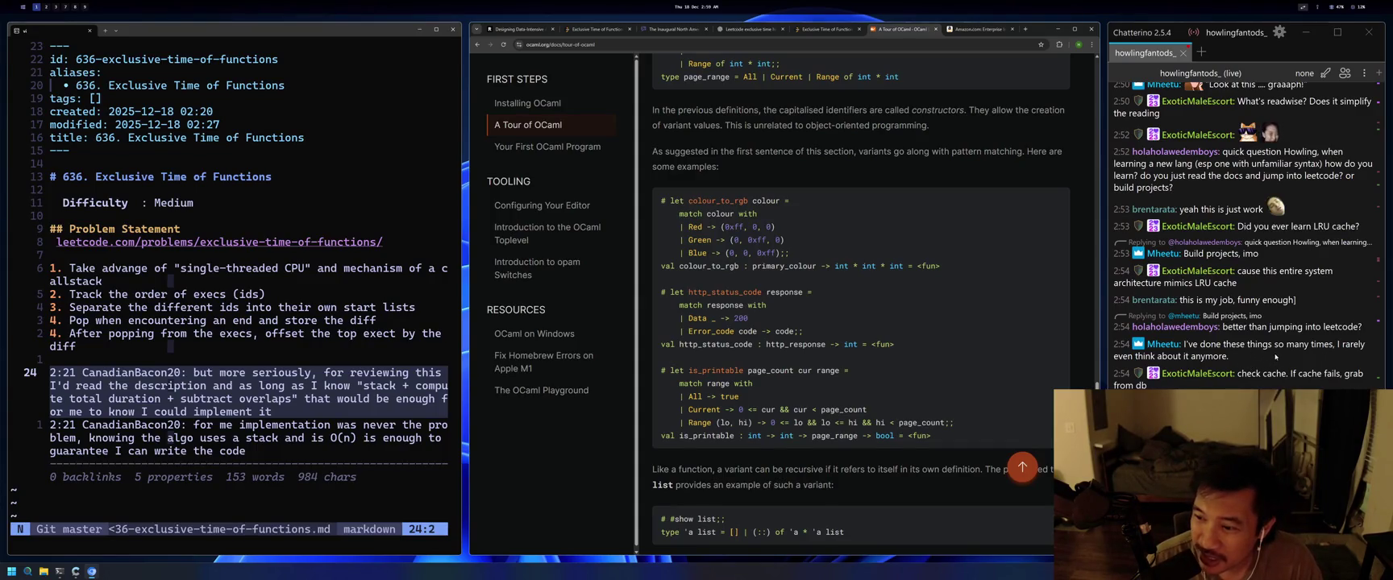
Select the chat messages 'better than jumping into leetcode?' and the ones about cache invalidation.
left_click_drag(1362, 326, 1223, 328)
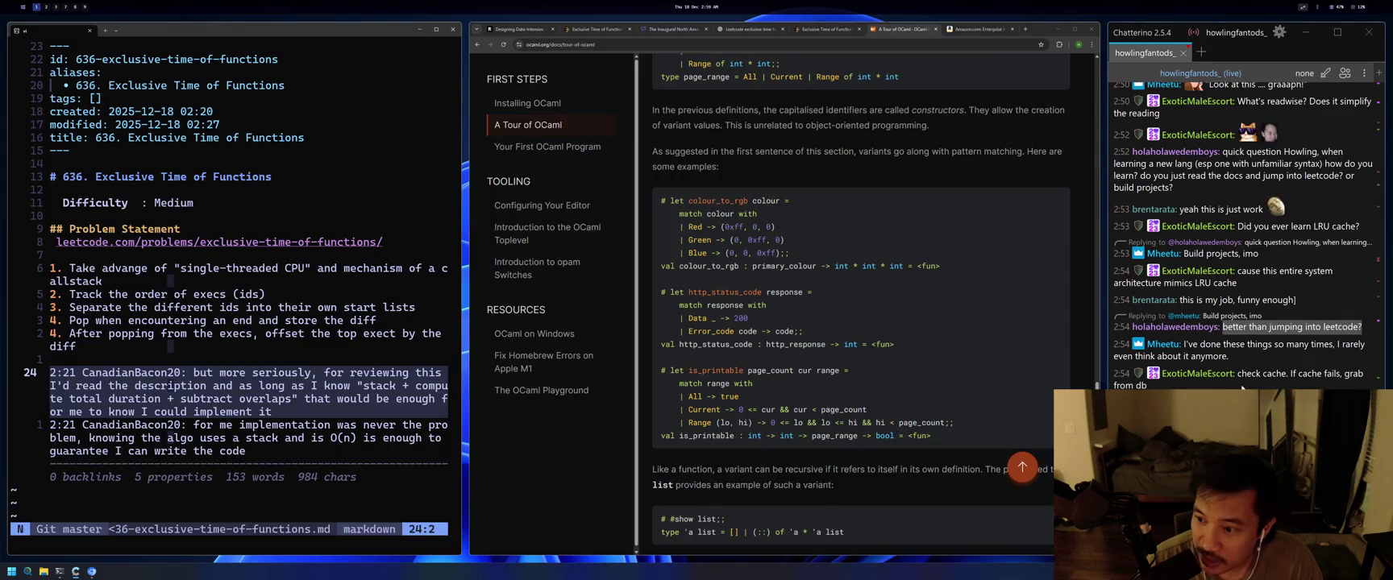
left_click_drag(1362, 326, 1224, 329)
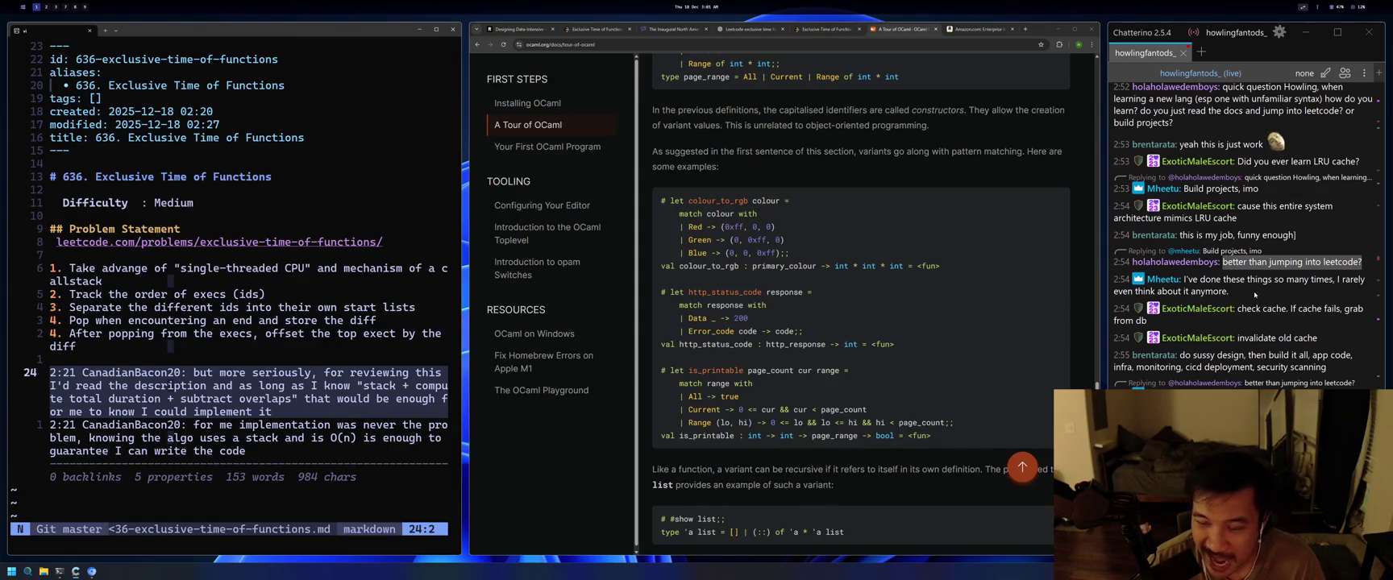
scroll(1248, 292, "down", 3)
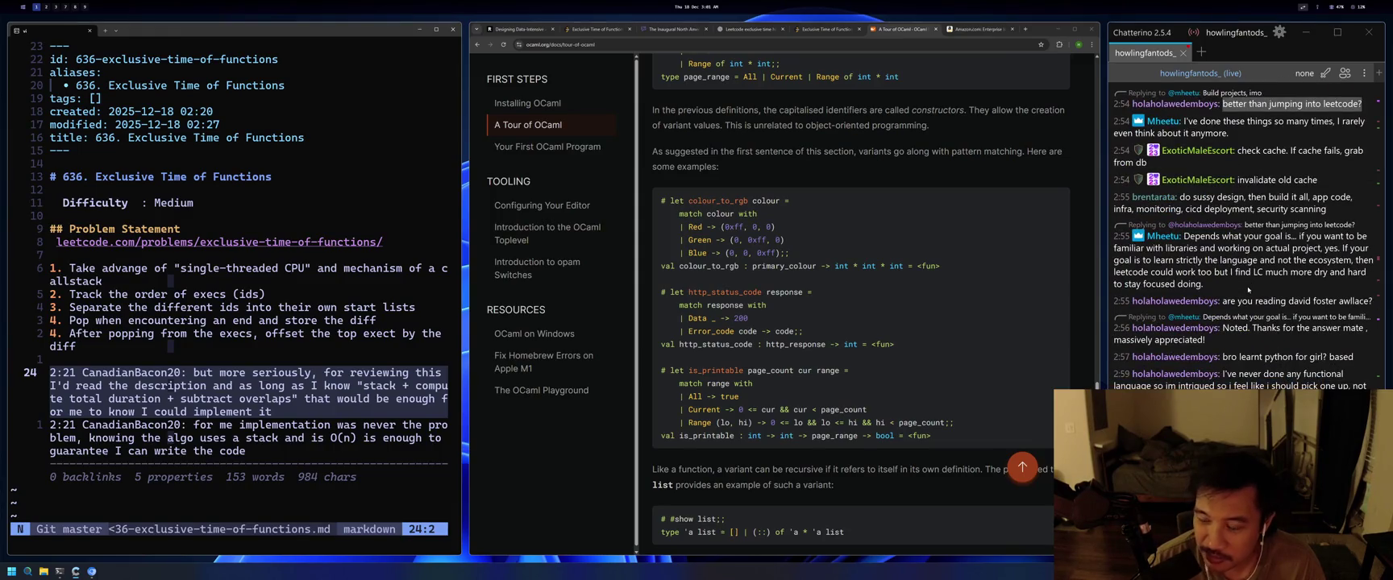
scroll(1247, 290, "up", 1)
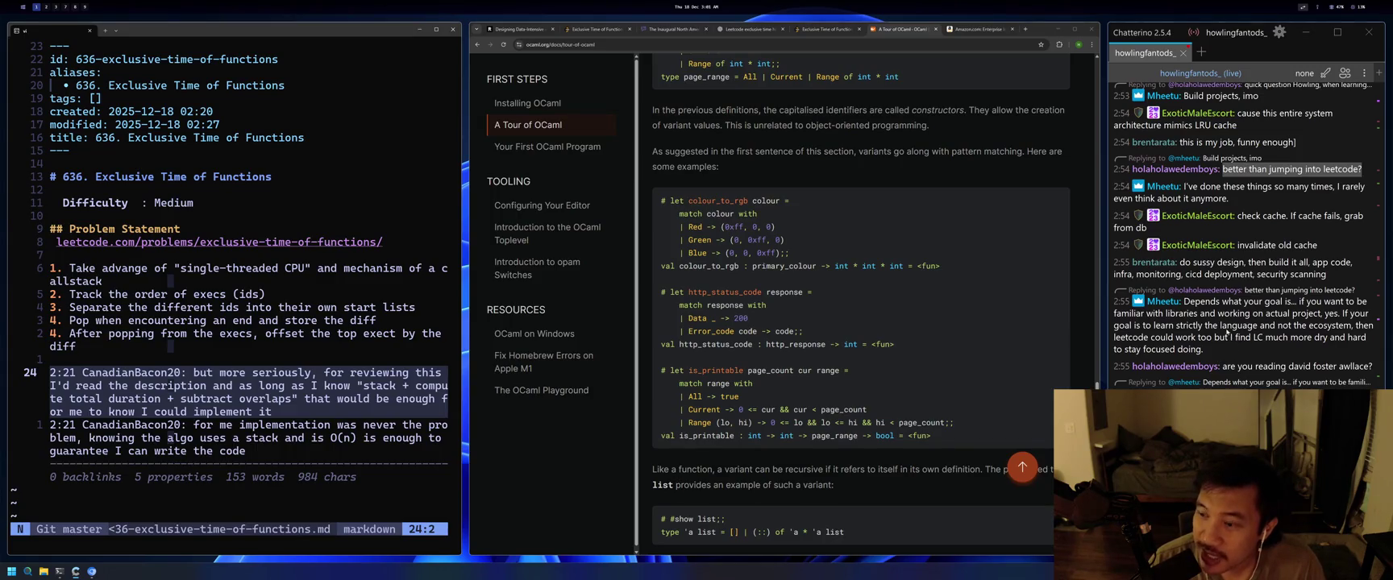
left_click_drag(1319, 246, 1184, 215)
Switch to the Designing Data-Intensive Applications tab and read down to the Figure 1-1 caption, then go to workspace 8.
left_click(520, 30)
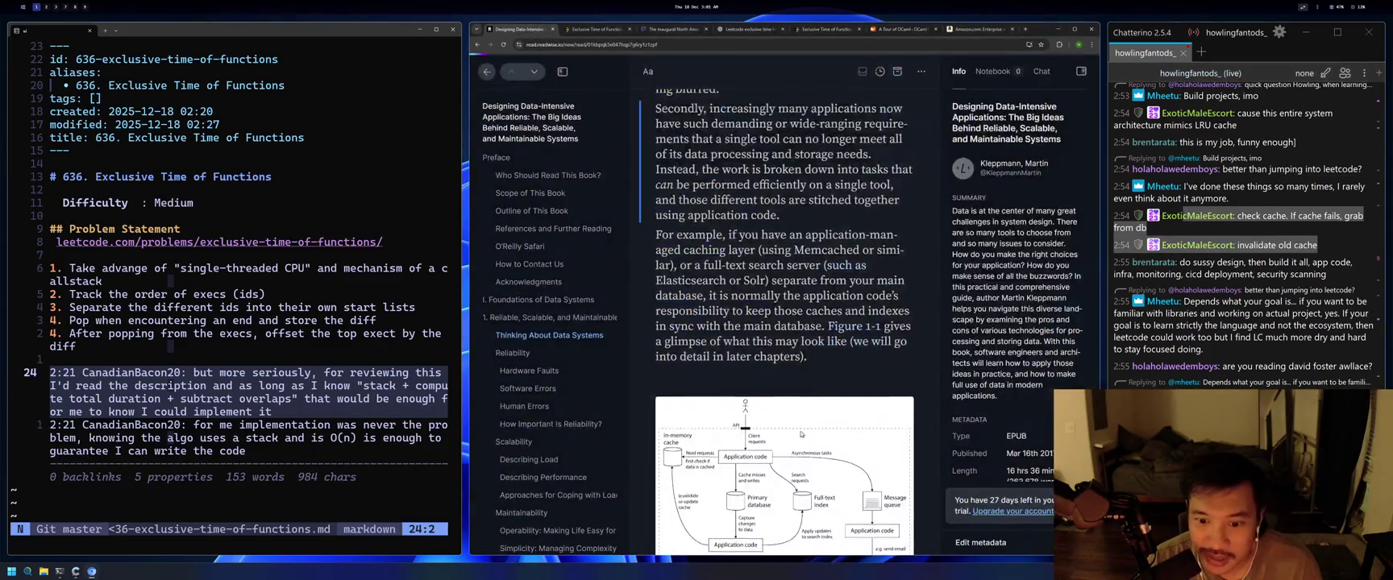
scroll(866, 400, "down", 2)
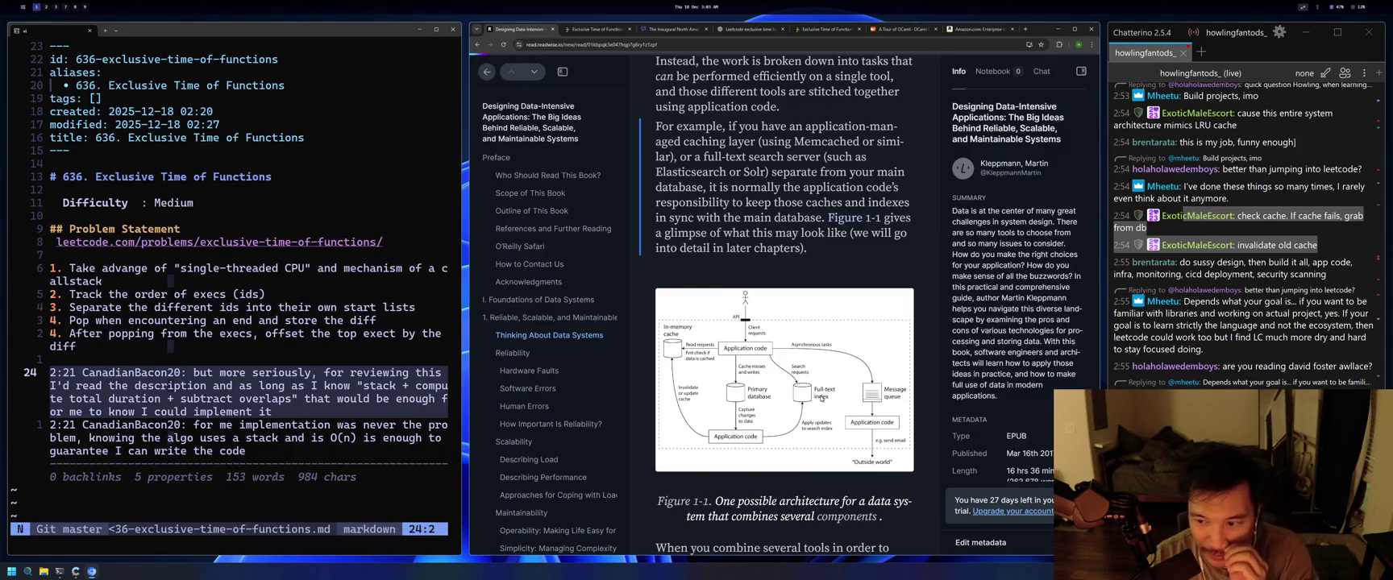
scroll(1240, 376, "down", 3)
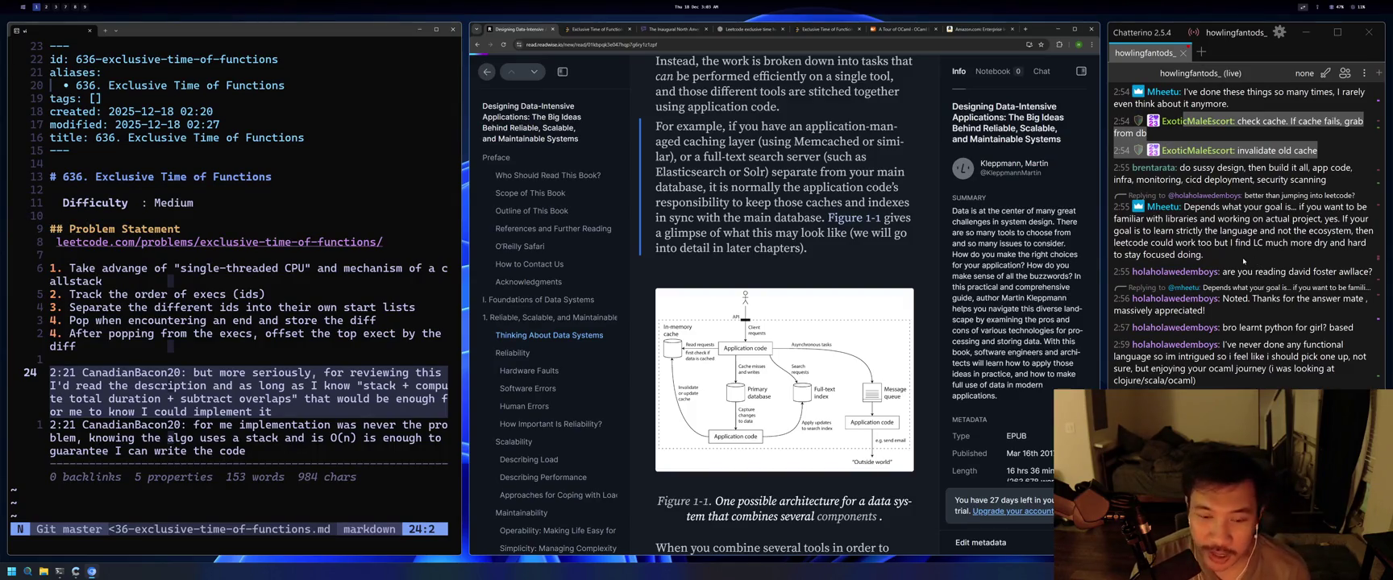
key("alt+8")
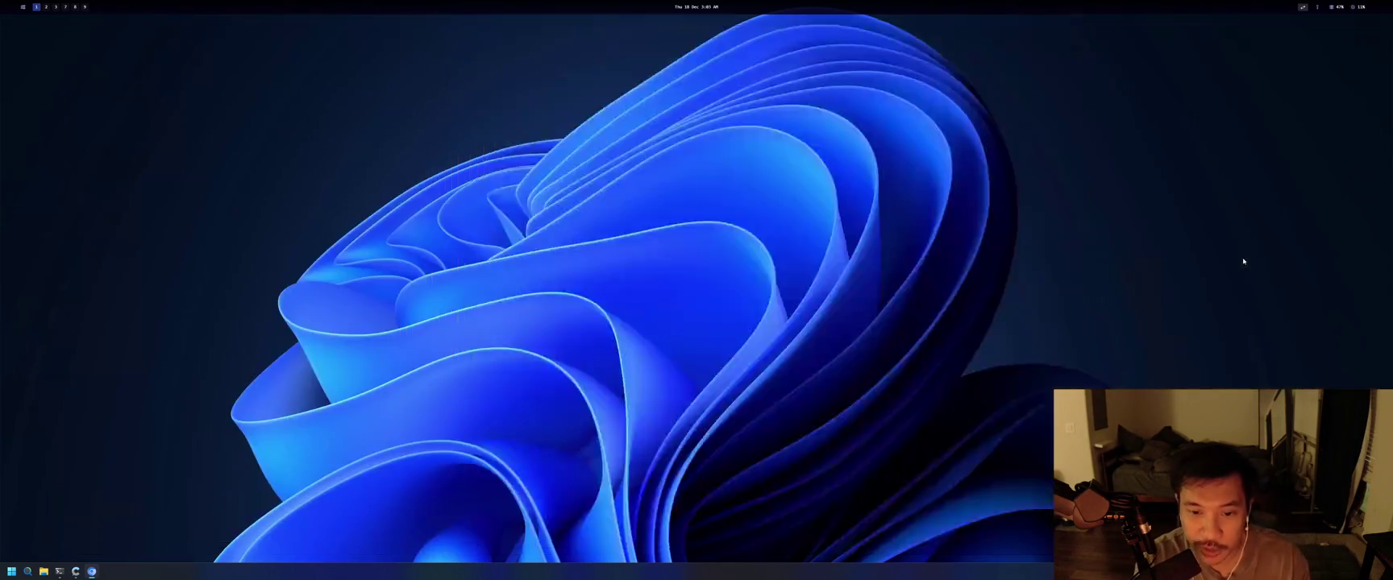
Leave the Spotify workspace for workspace 1 and focus the stream chat beside the book.
scroll(503, 514, "down", 5)
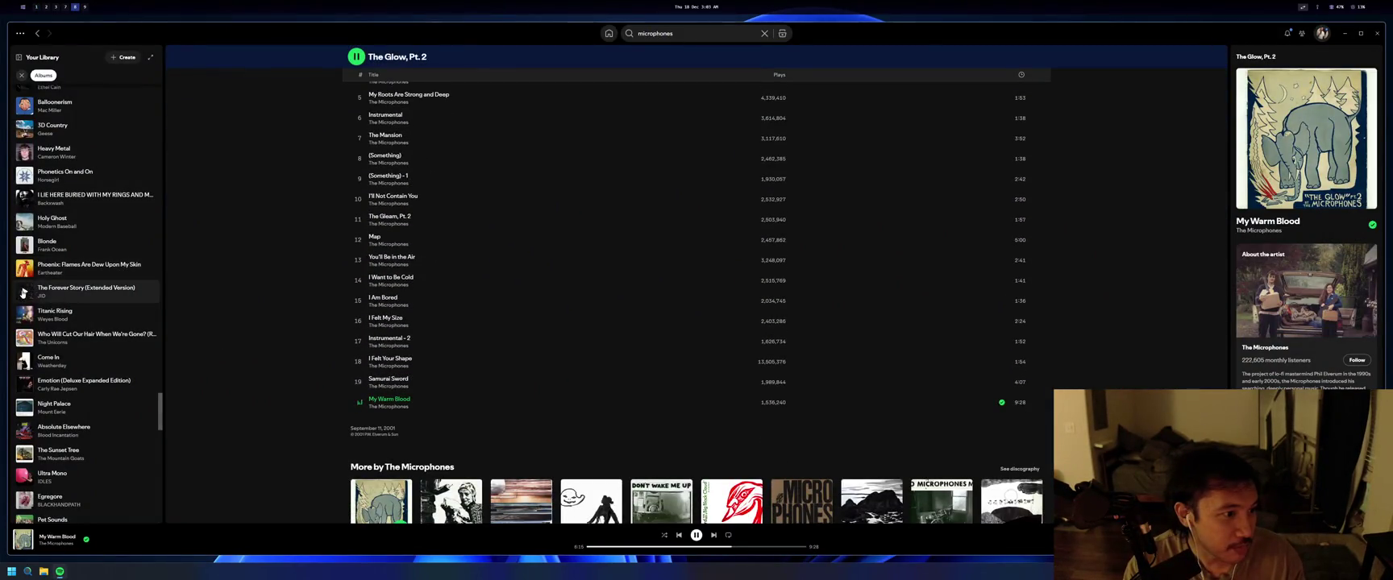
key("alt+2")
key("alt+1")
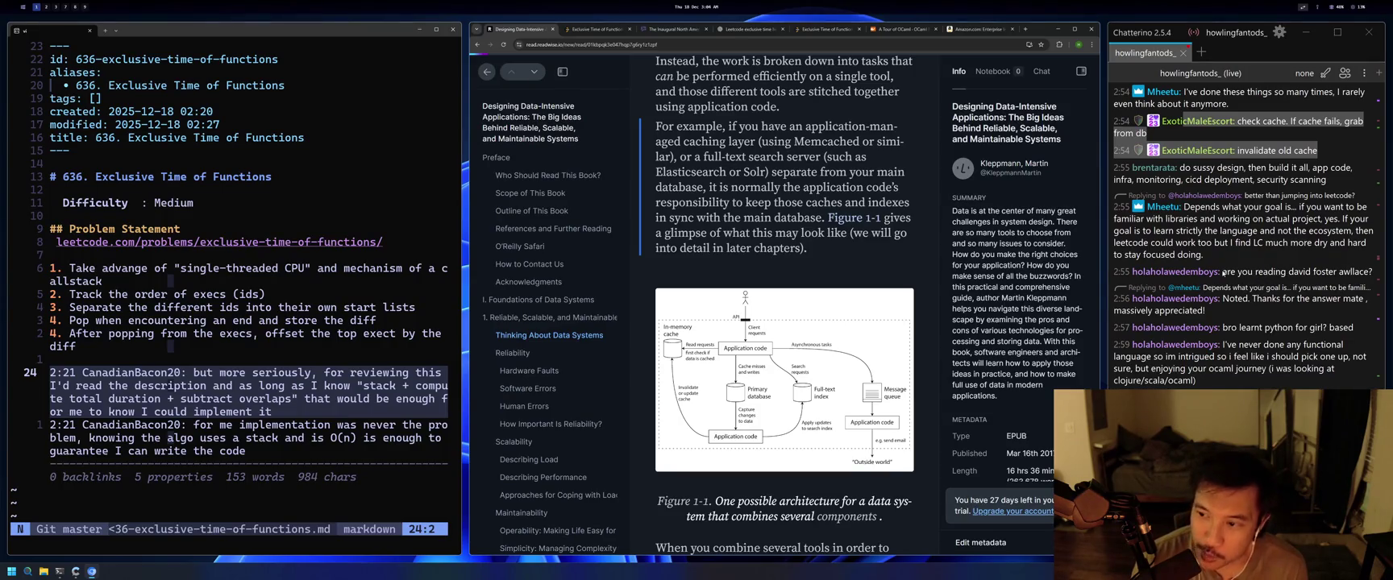
left_click(1225, 273)
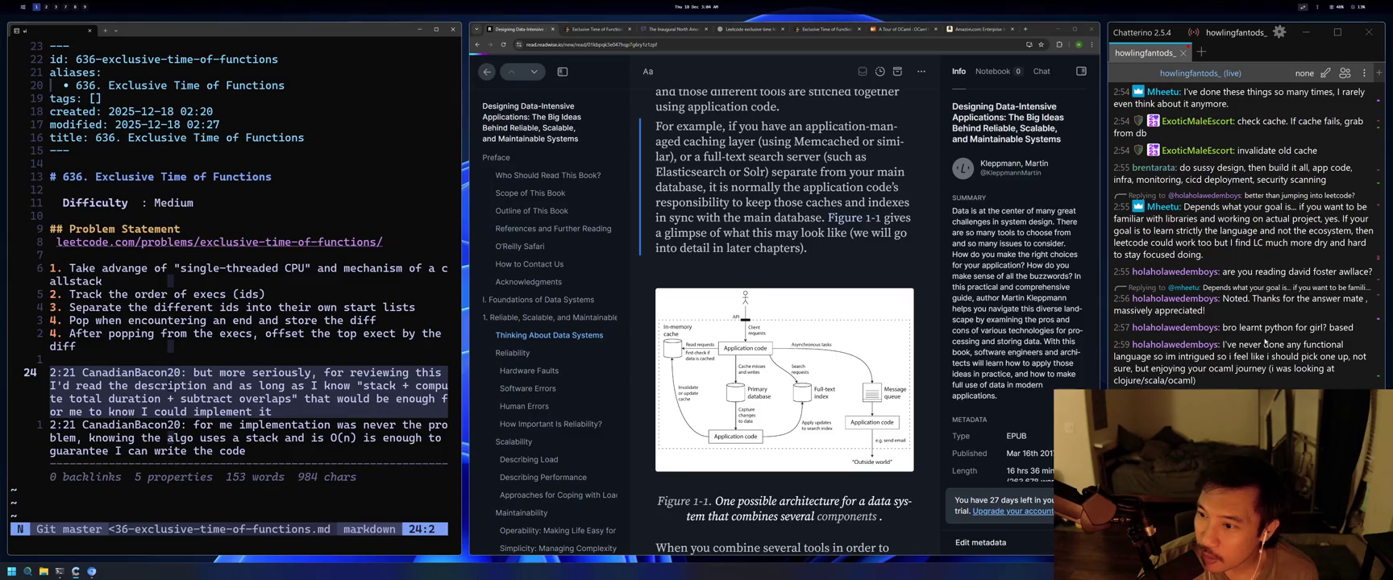
mouse_move(1355, 331)
left_mouse_down()
mouse_move(1224, 330)
mouse_move(1354, 329)
left_mouse_up()
left_click(1228, 360)
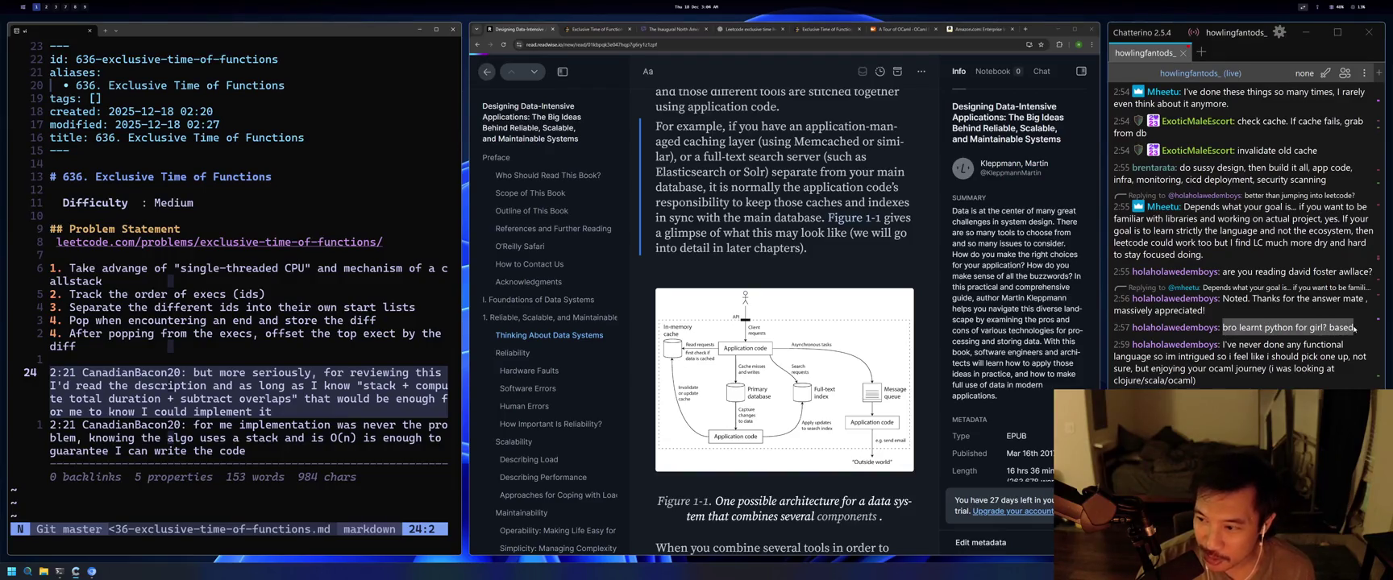
left_click(1354, 329)
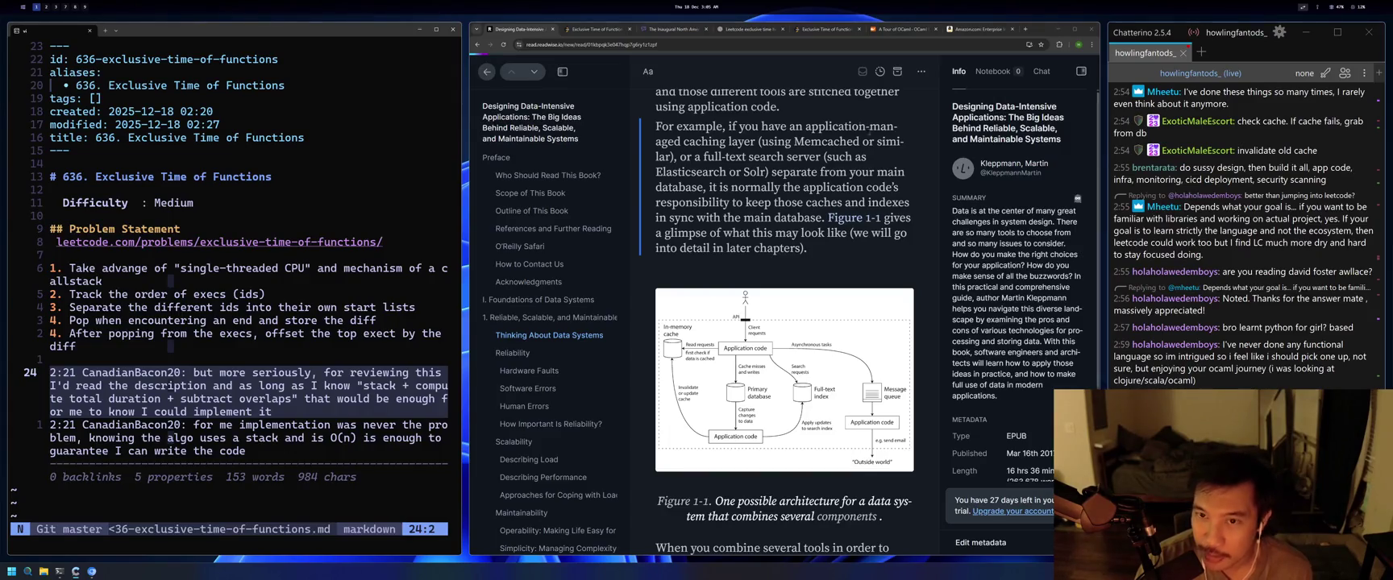
scroll(871, 349, "down", 15)
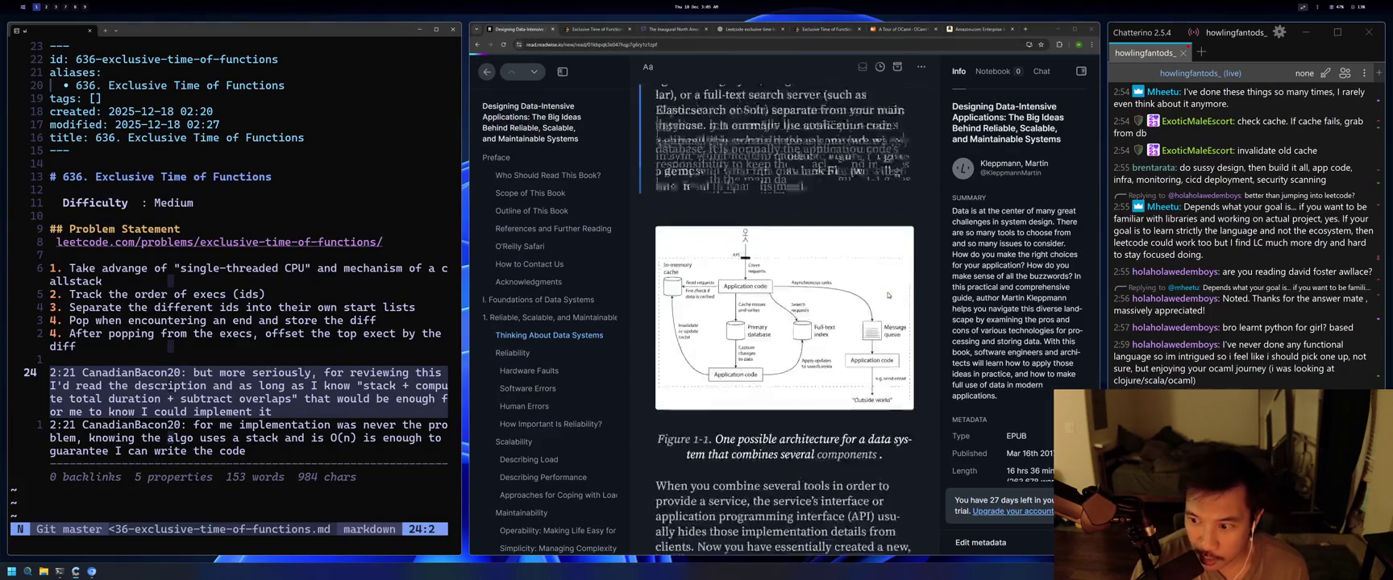
Highlight a Reliability passage by mistake and undo the highlight.
scroll(870, 349, "down", 10)
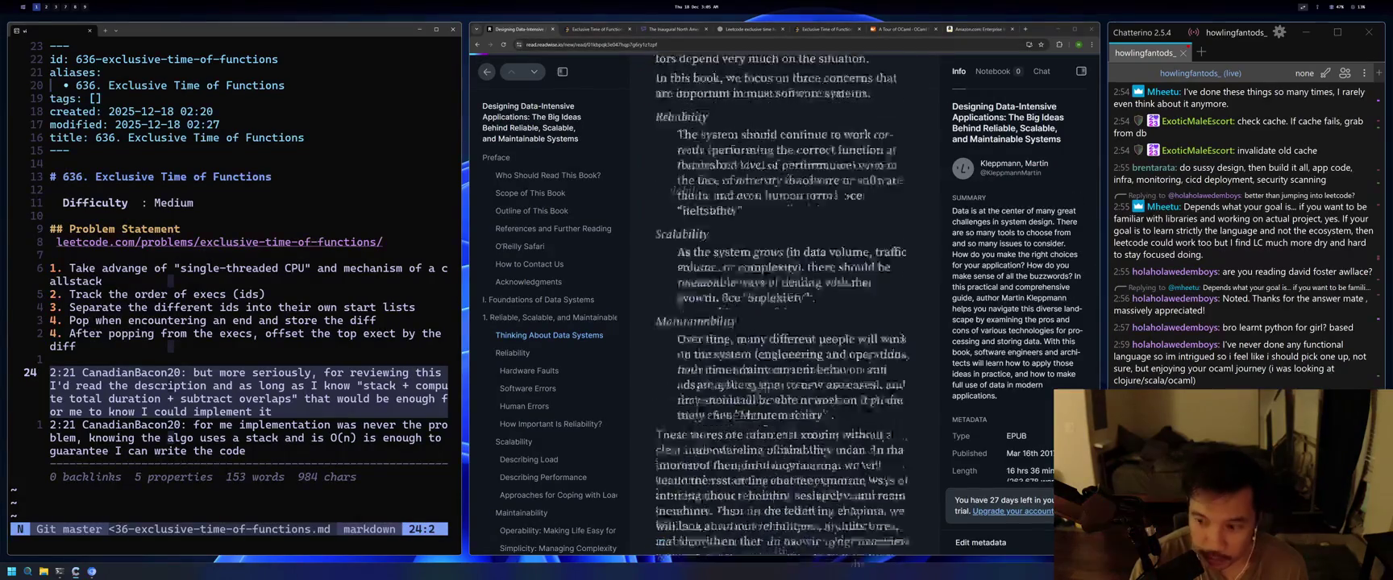
left_click_drag(864, 362, 830, 571)
scroll(903, 313, "up", 5)
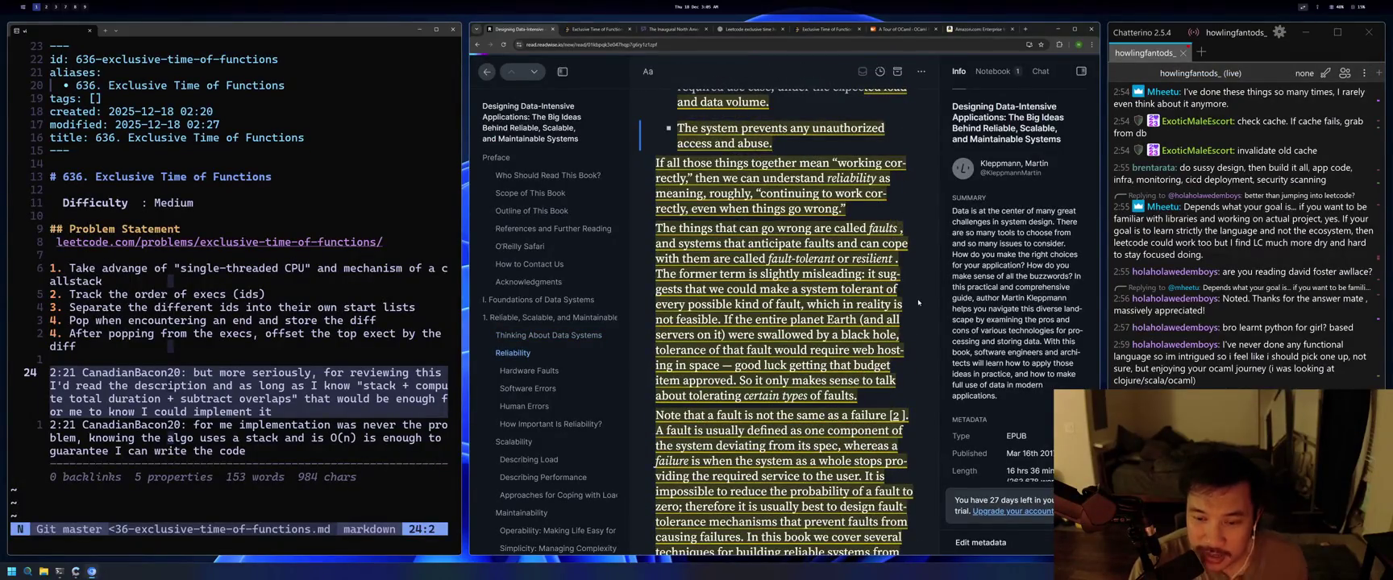
key("ctrl+z")
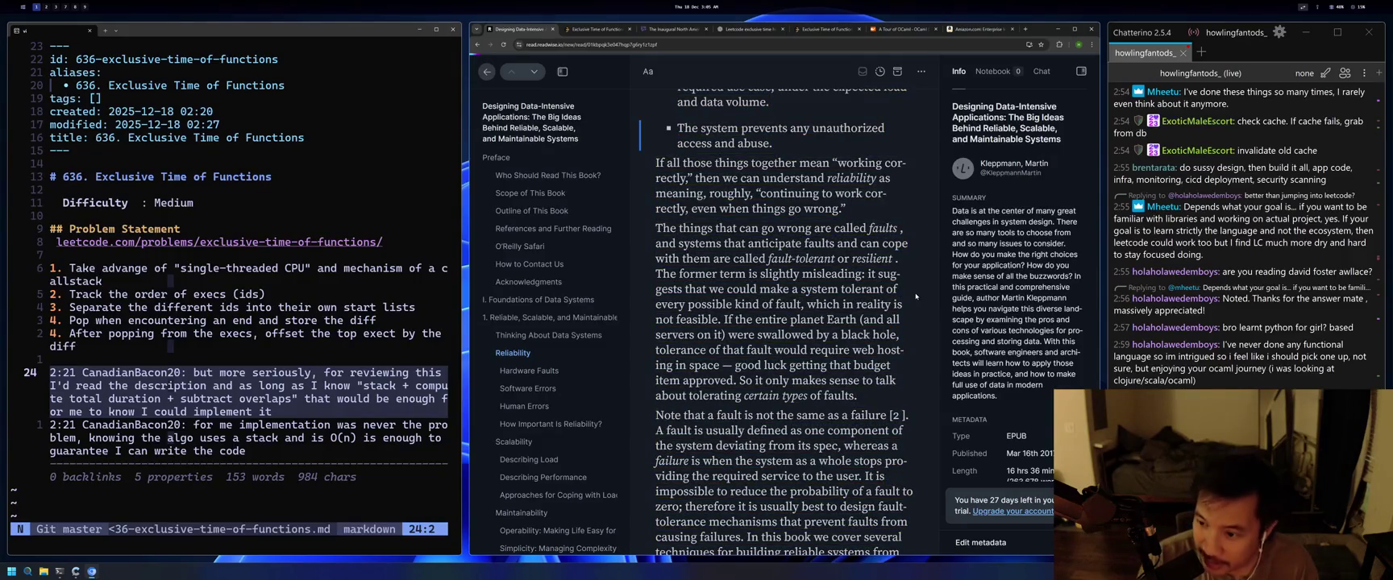
Read through Describing Load to the Twitter home timeline figure, then switch to the Enterprise Integration Patterns tab.
scroll(914, 296, "down", 7)
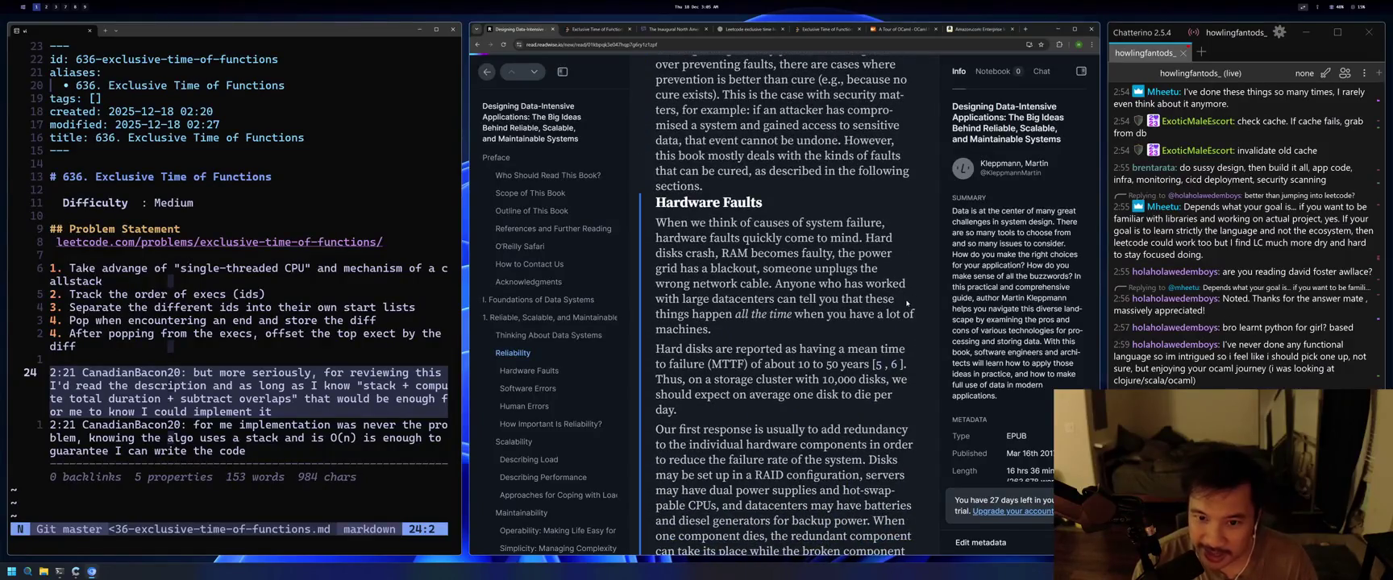
scroll(904, 283, "up", 10)
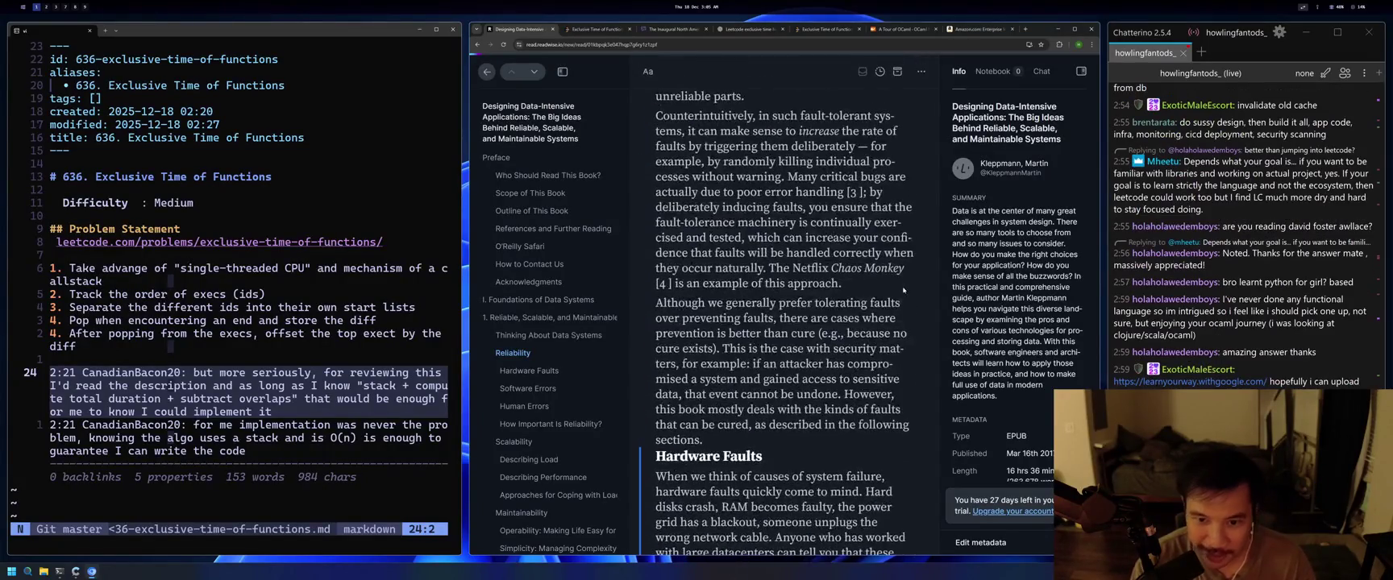
scroll(880, 277, "up", 15)
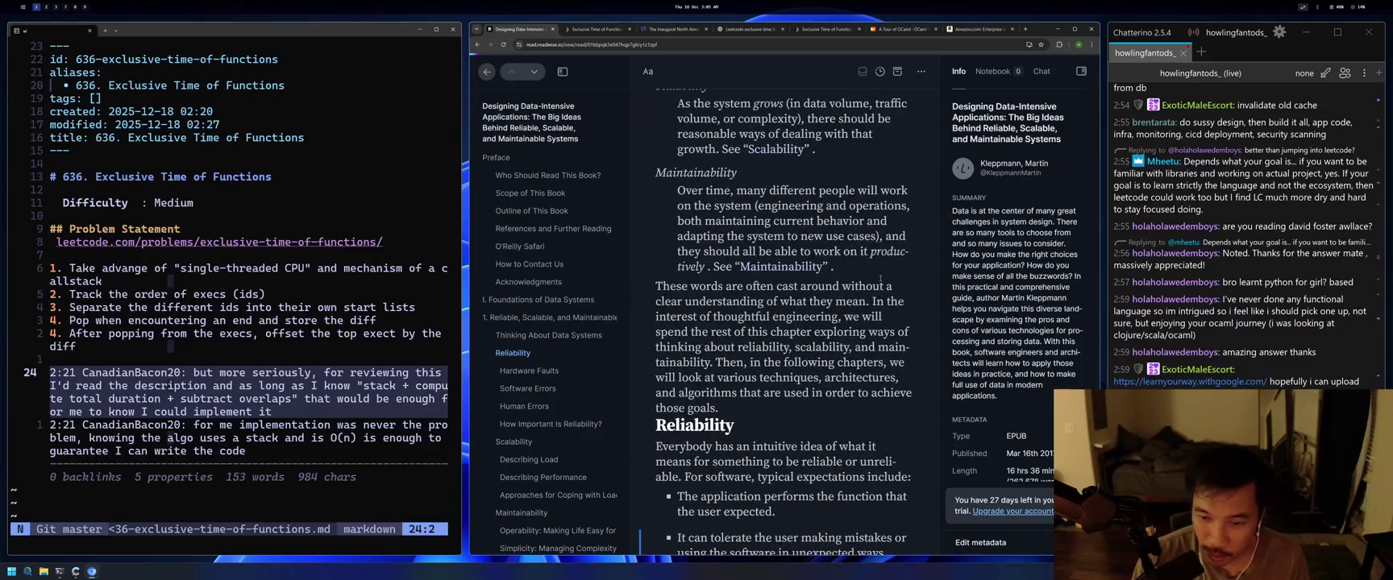
scroll(880, 272, "up", 2)
scroll(881, 278, "down", 8)
scroll(882, 282, "down", 10)
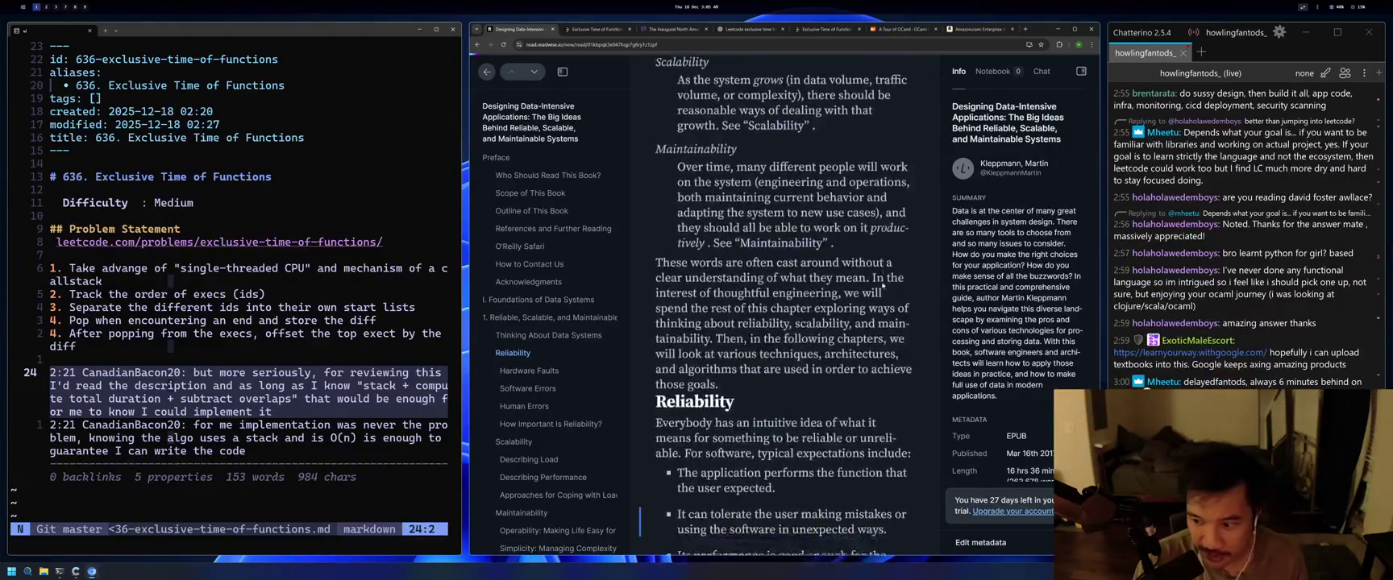
scroll(887, 299, "down", 5)
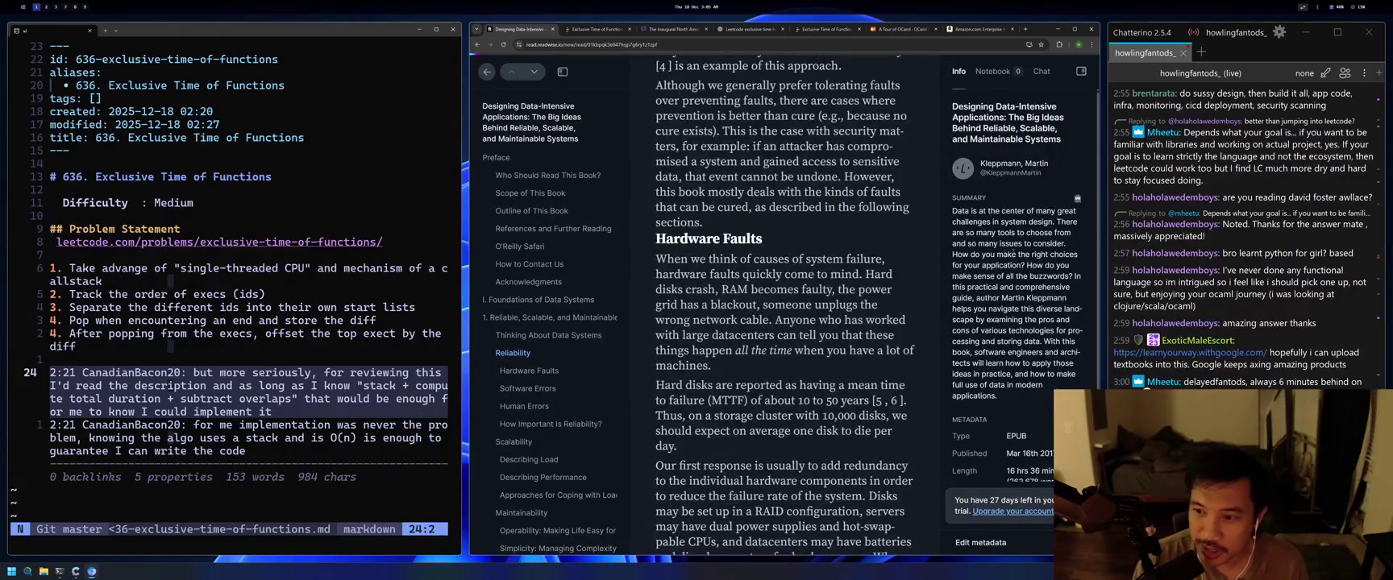
scroll(1016, 242, "down", 2)
scroll(919, 301, "down", 6)
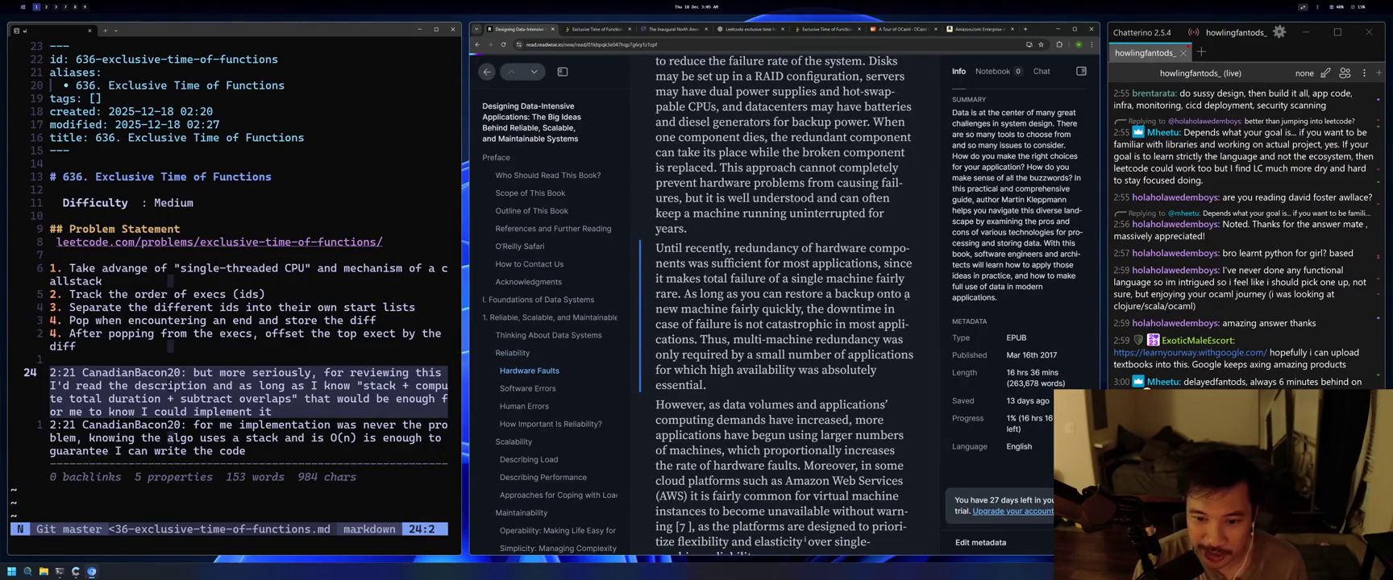
scroll(864, 304, "down", 10)
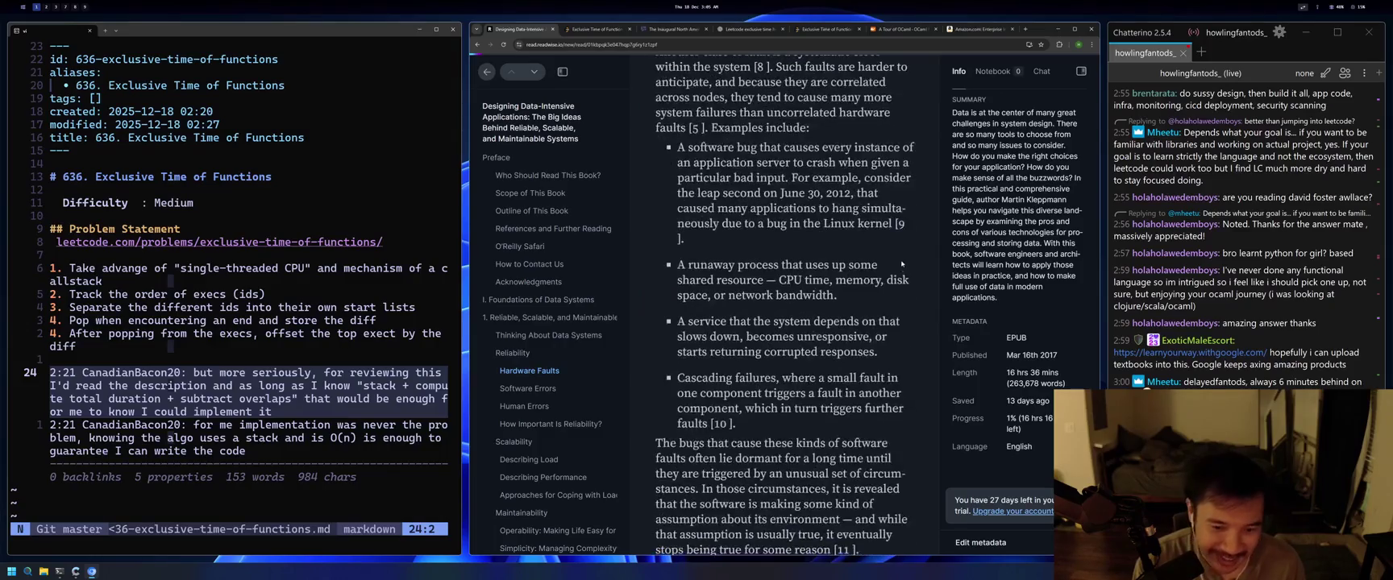
scroll(863, 304, "down", 10)
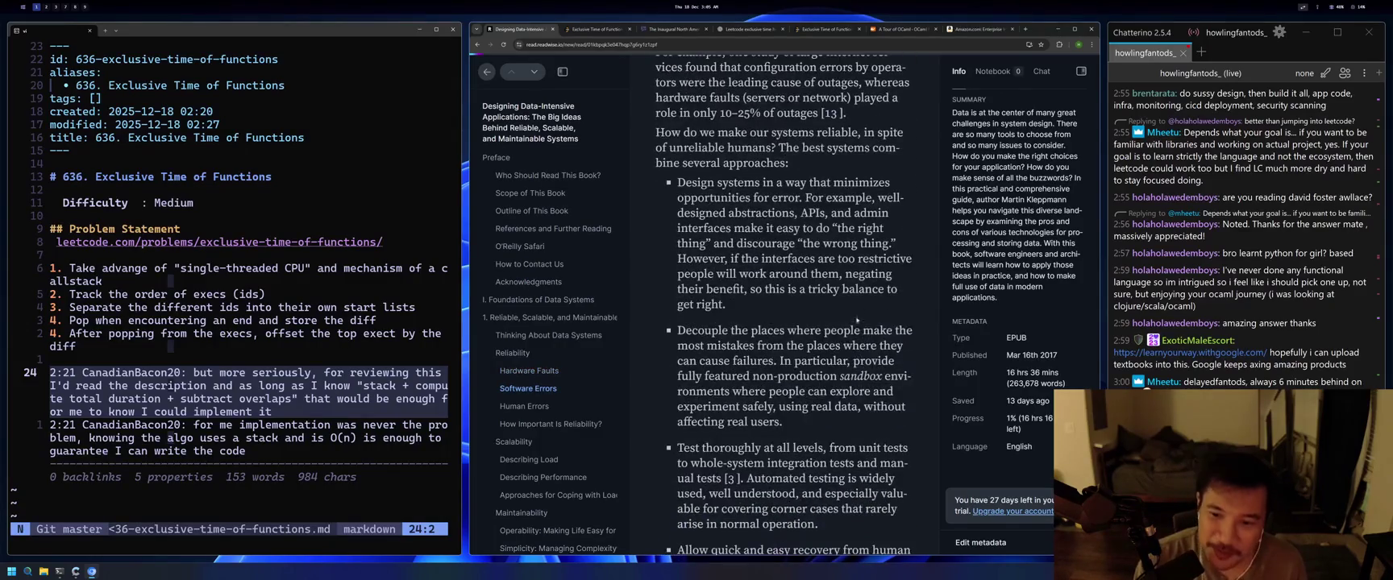
scroll(841, 344, "down", 10)
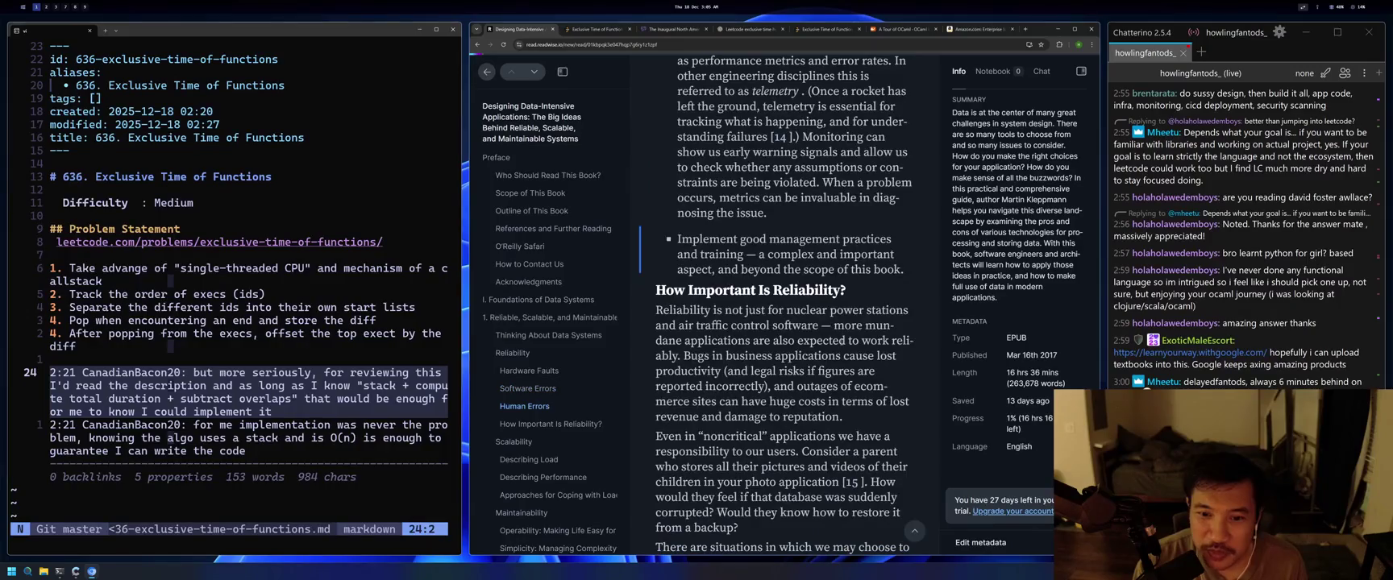
scroll(840, 344, "down", 10)
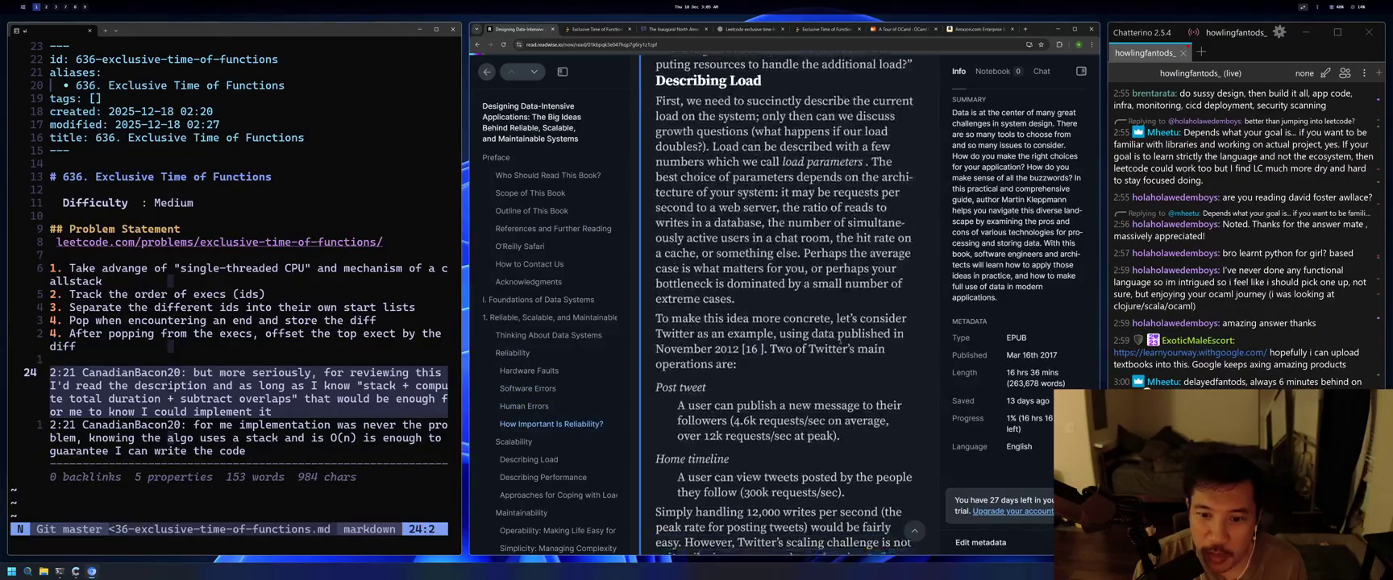
scroll(841, 344, "down", 10)
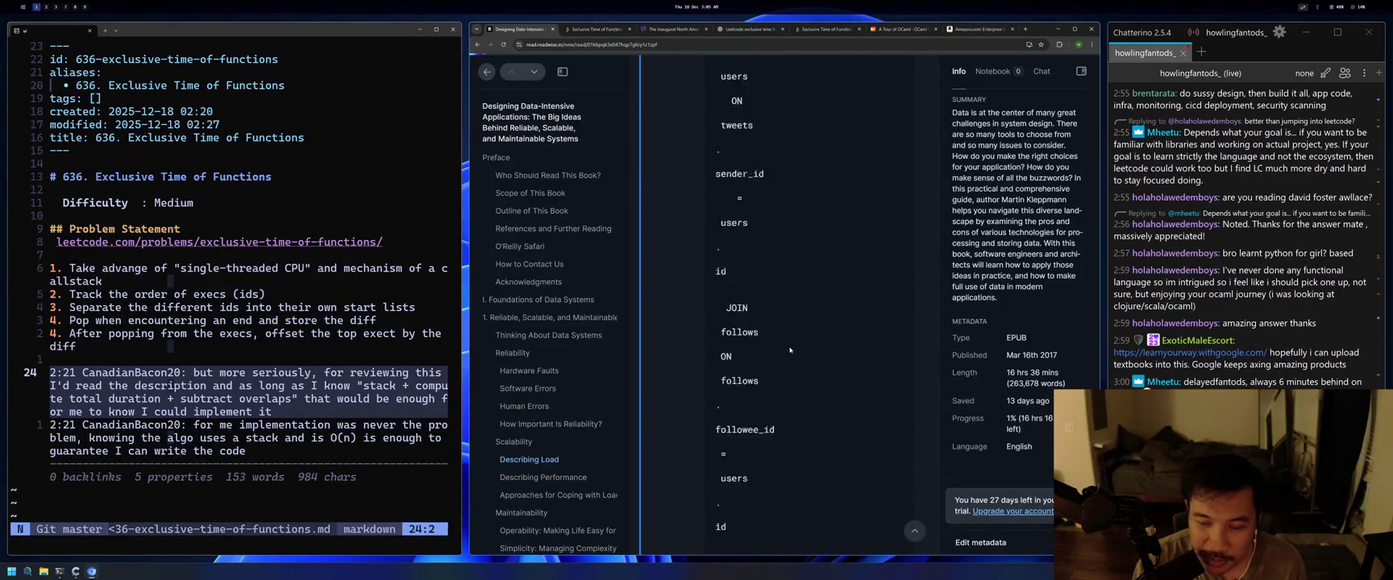
scroll(802, 357, "down", 10)
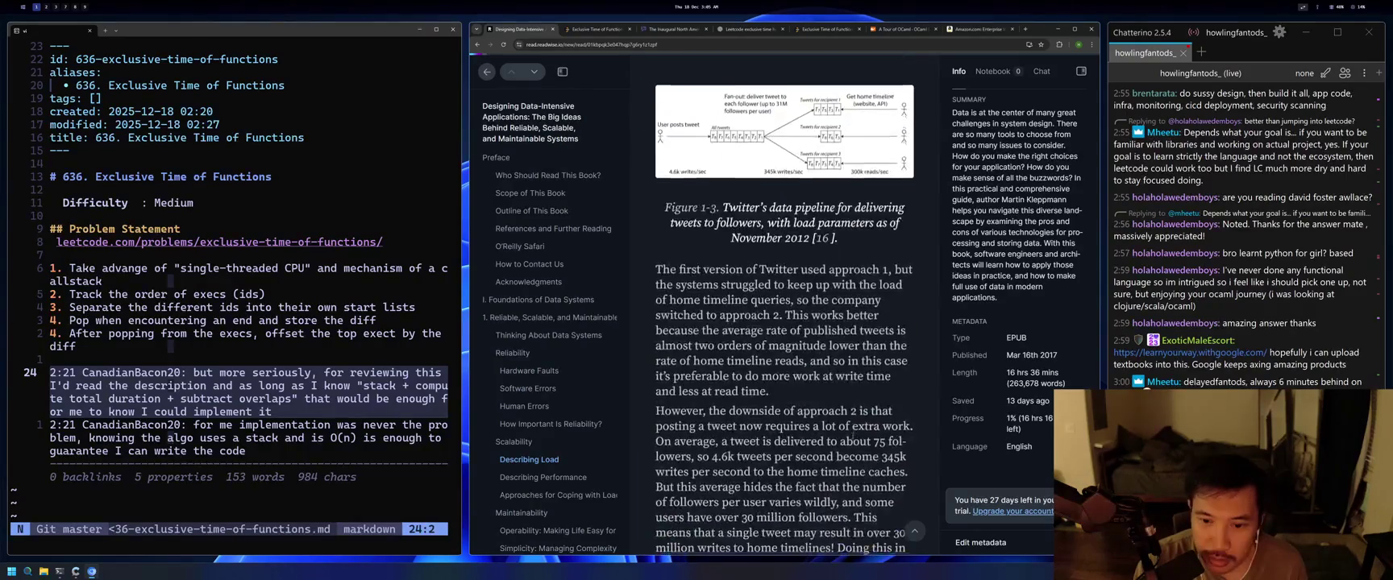
scroll(853, 433, "down", 10)
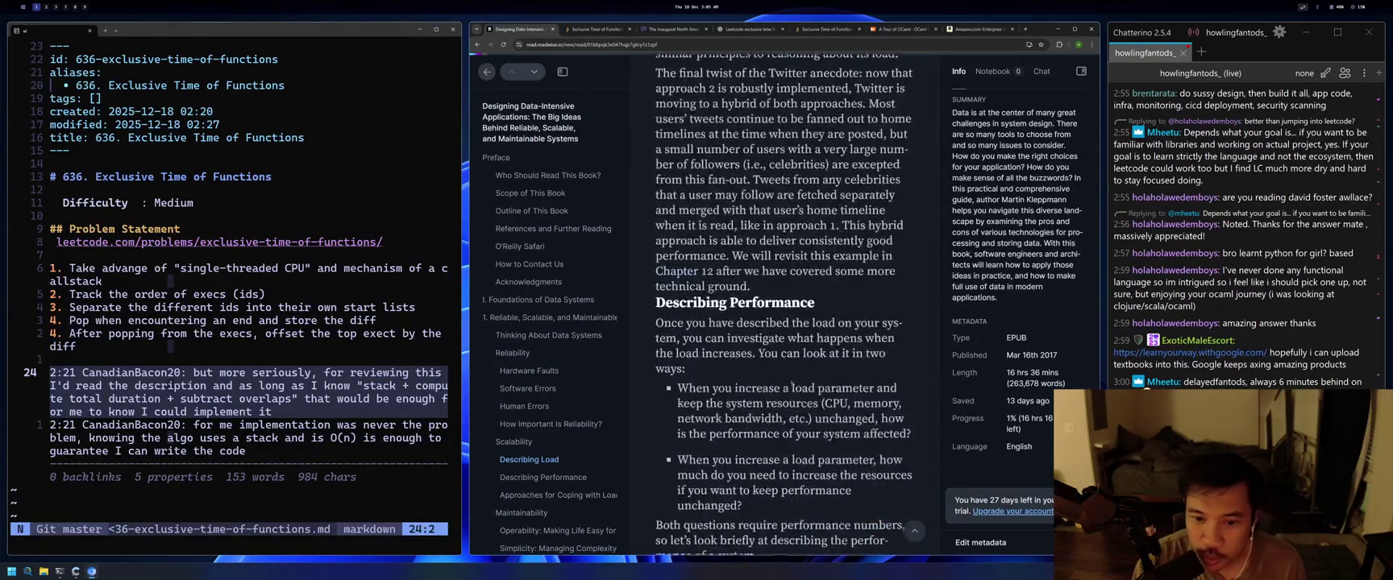
scroll(784, 323, "up", 10)
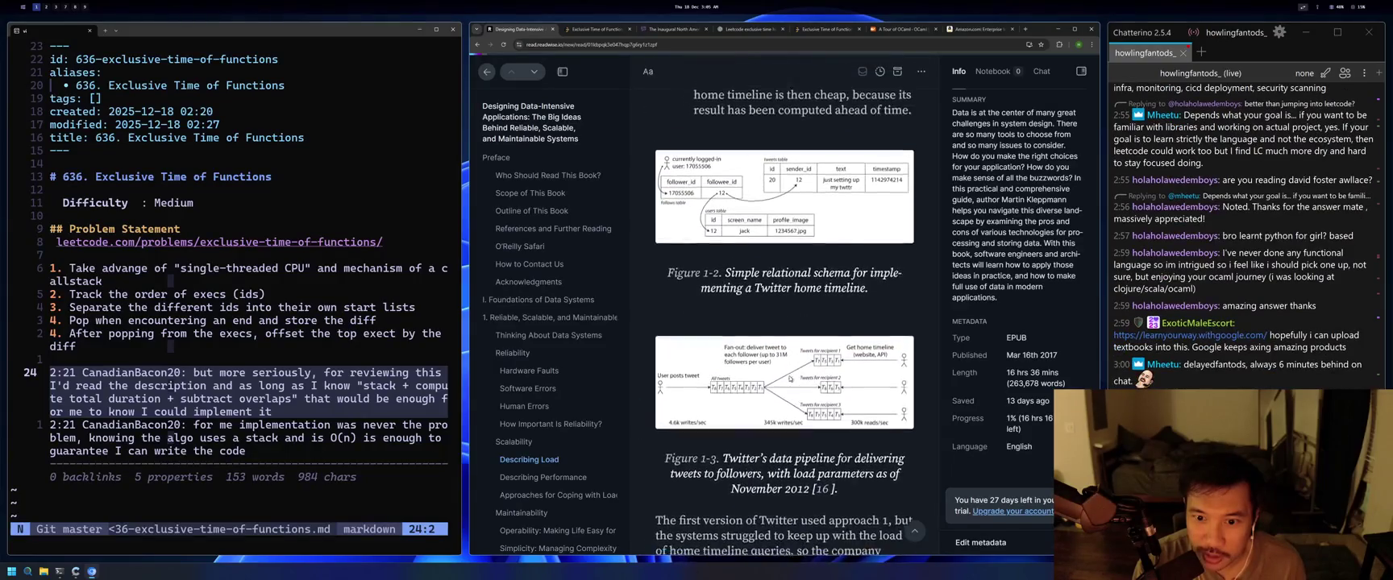
scroll(784, 323, "down", 3)
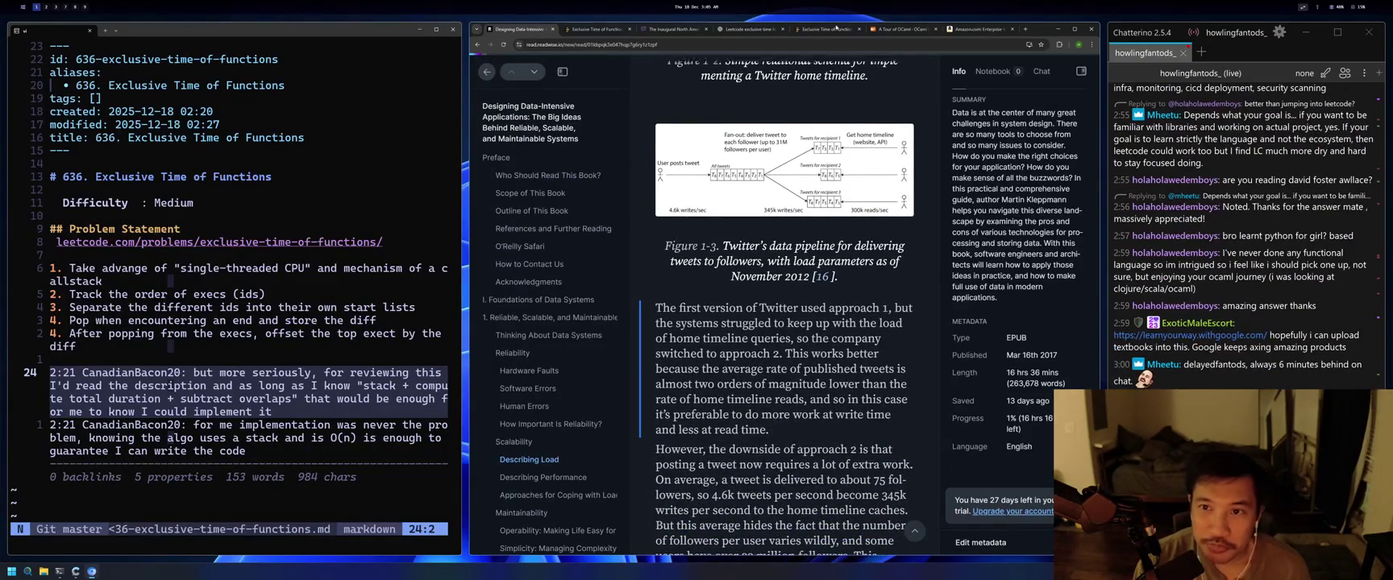
left_click(973, 31)
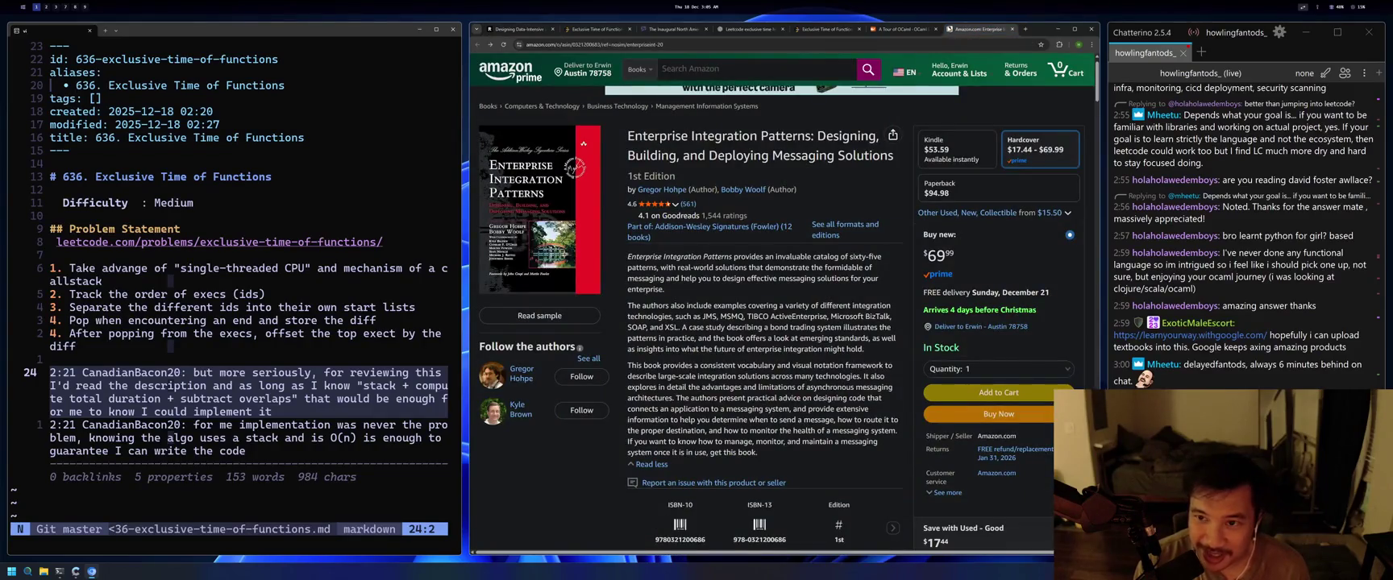
Switch to the A Tour of OCaml tab, scroll to the variants examples, then open the Learn Your Way link from chat.
left_click(903, 30)
left_click(976, 30)
left_click(921, 31)
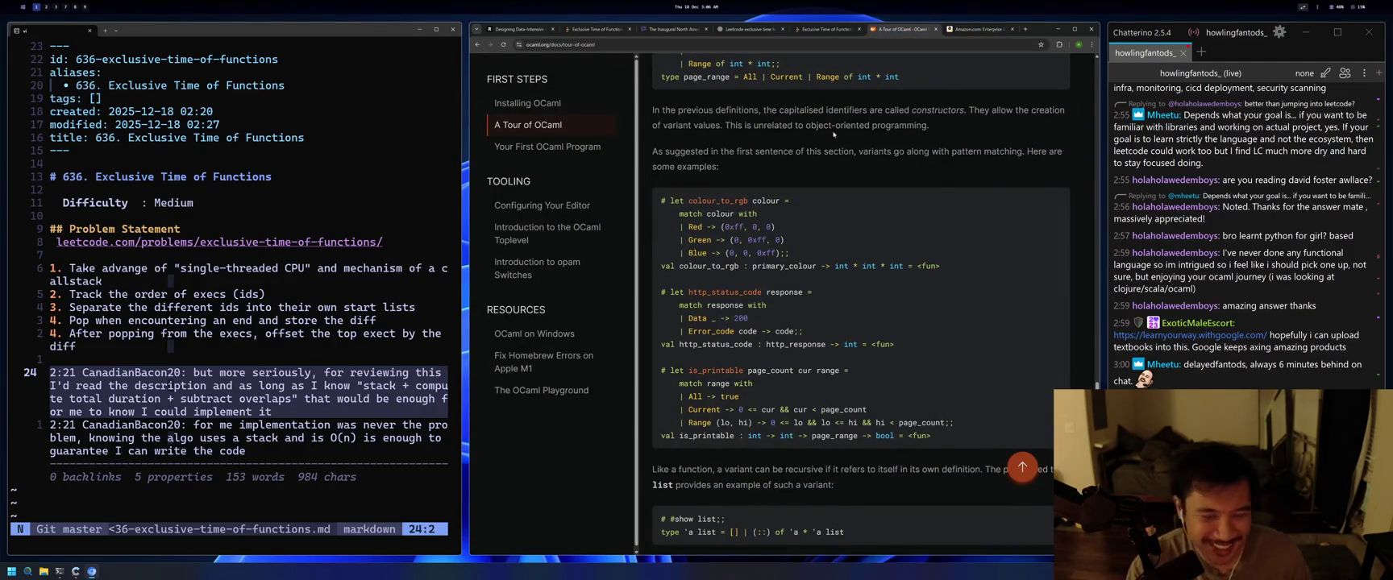
scroll(829, 127, "down", 1)
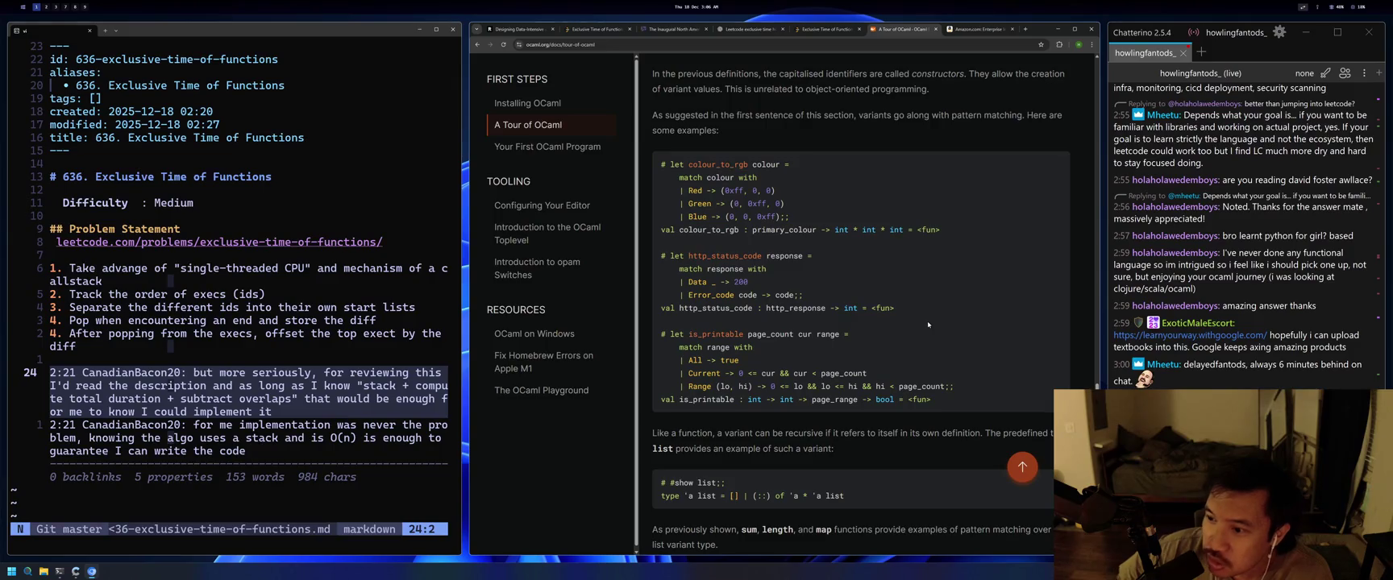
left_click(1199, 337)
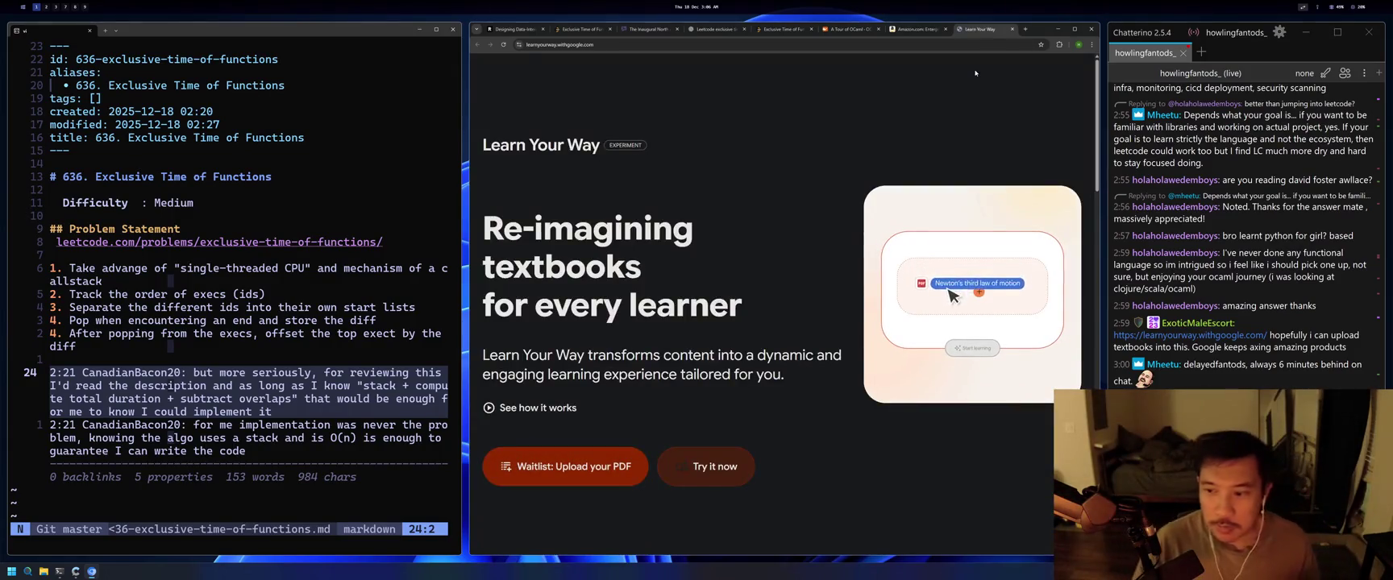
Browse the topic cards and open the Microeconomics & Macroeconomics card's personalization choices.
scroll(876, 484, "down", 2)
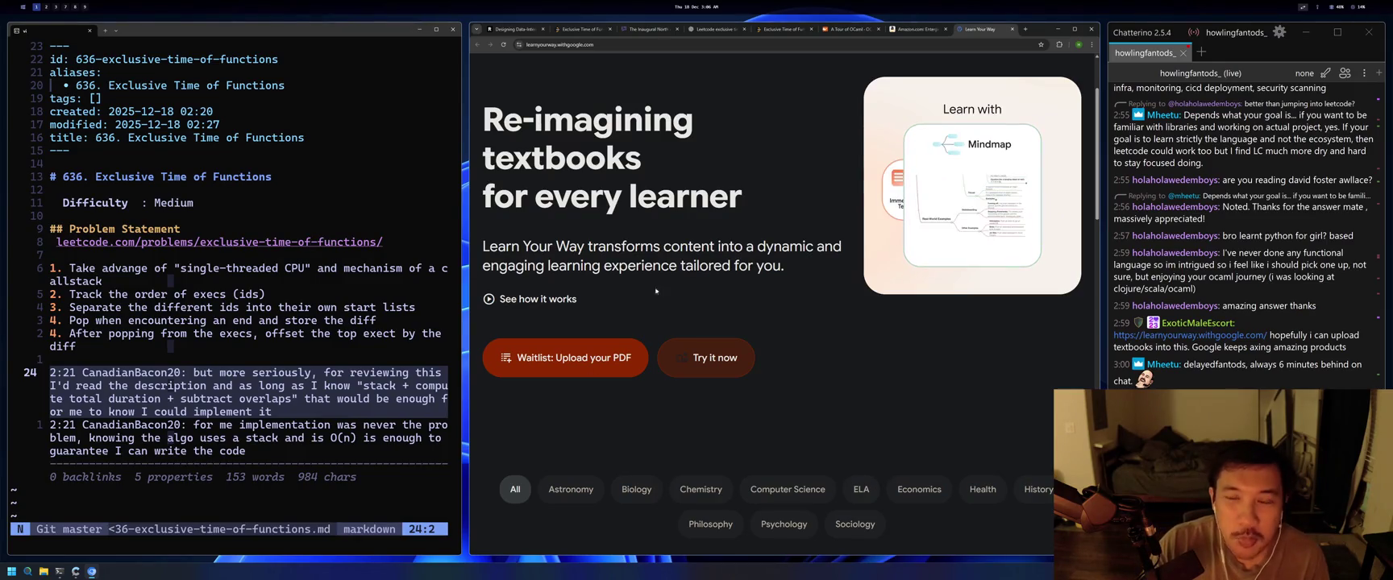
scroll(844, 303, "down", 2)
scroll(844, 304, "down", 2)
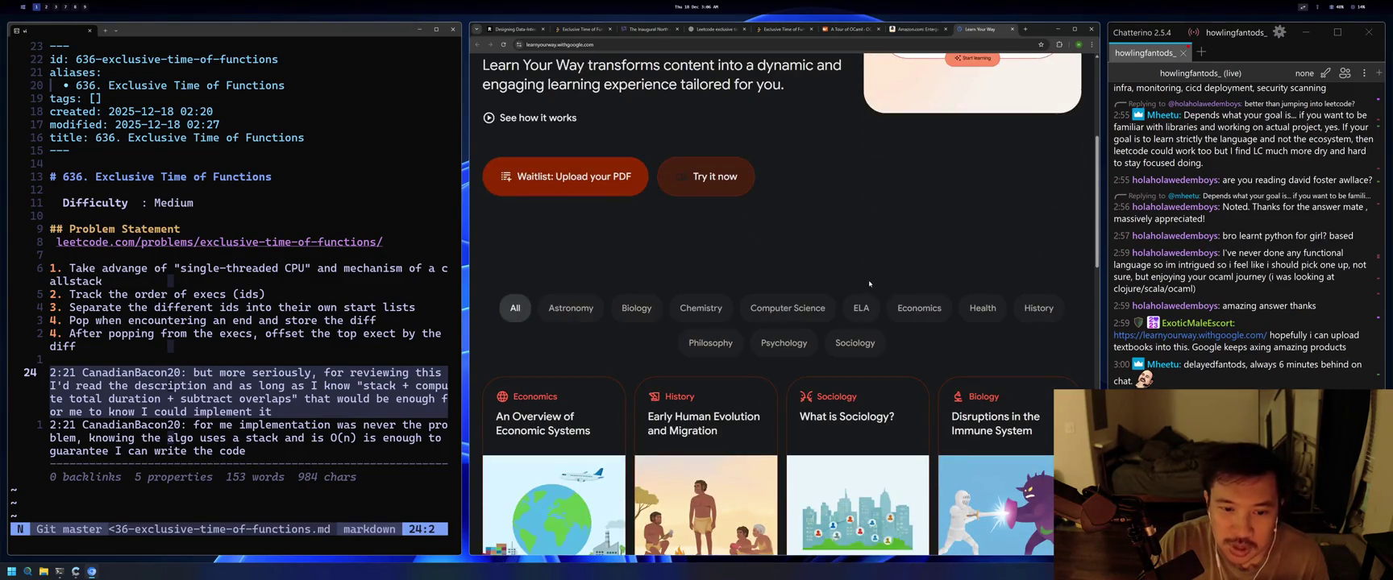
scroll(872, 280, "up", 4)
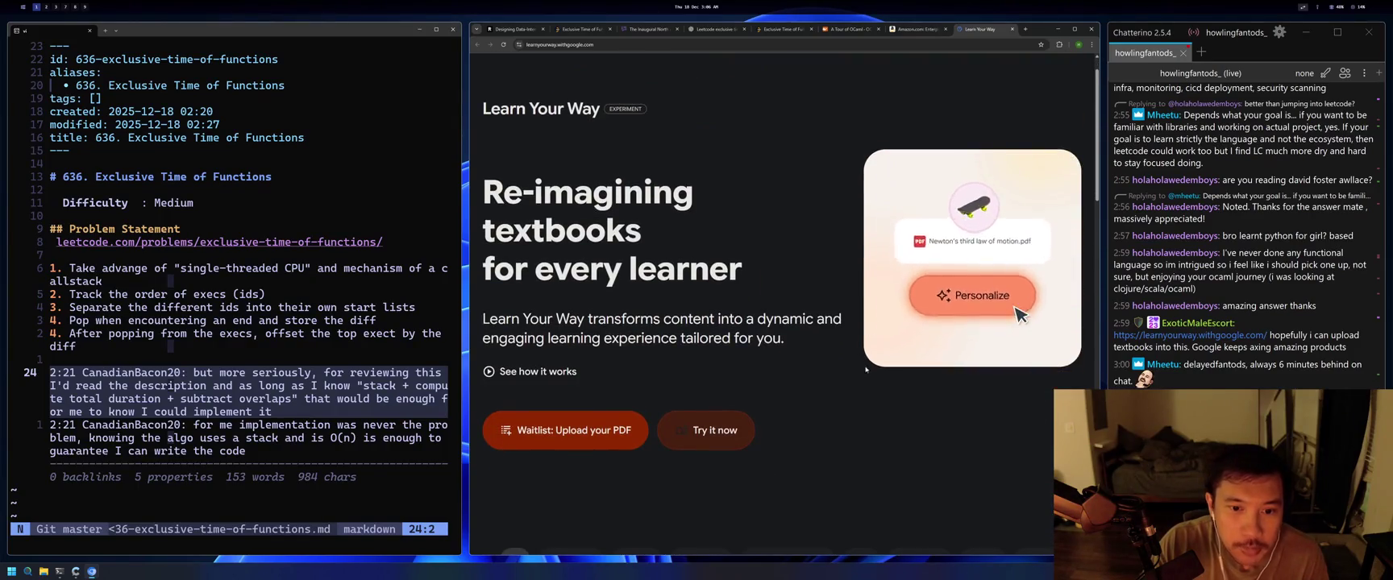
scroll(880, 395, "down", 3)
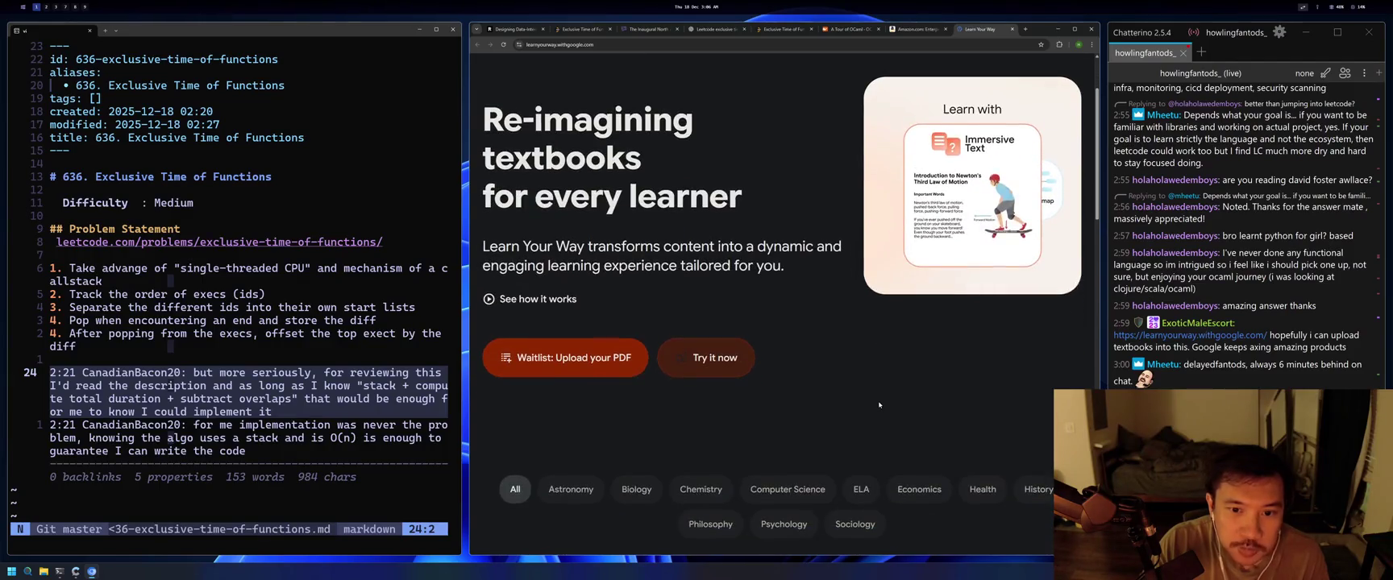
scroll(881, 404, "down", 3)
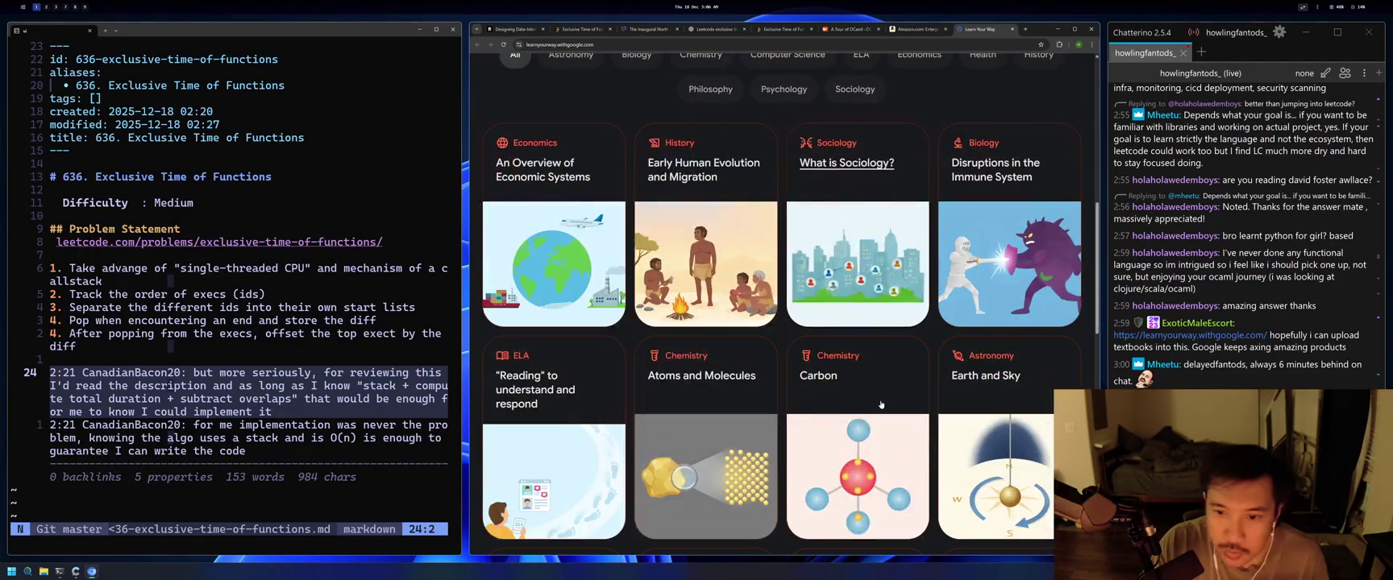
scroll(1091, 346, "down", 2)
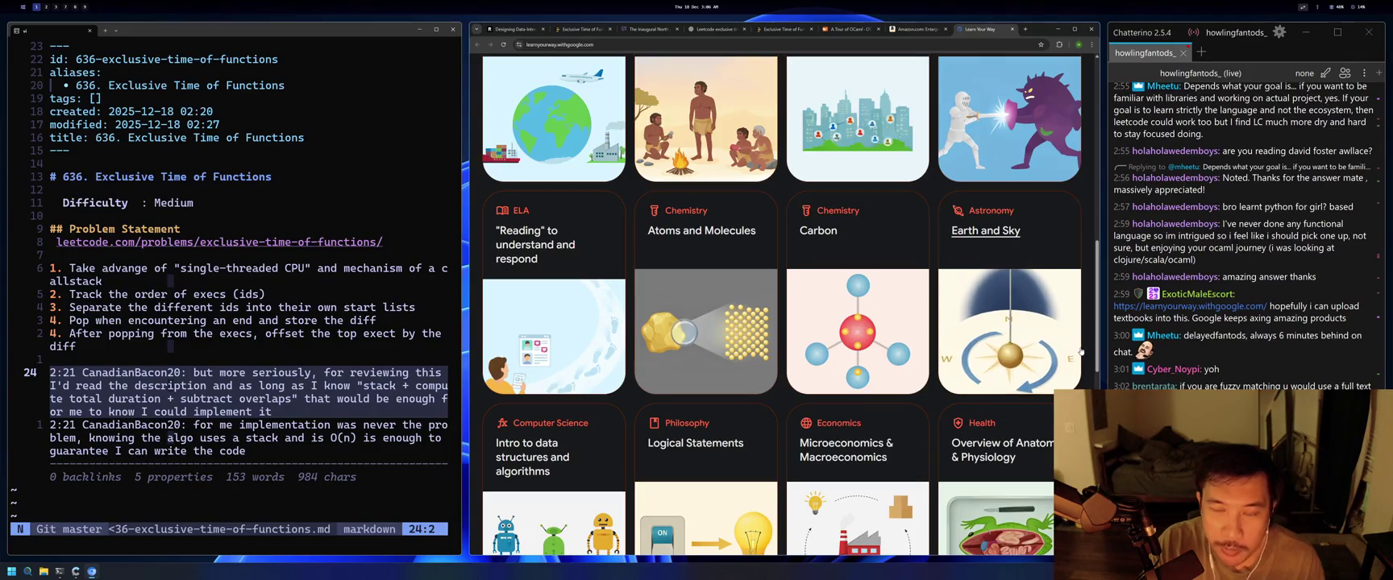
scroll(1082, 349, "down", 1)
scroll(1082, 350, "down", 2)
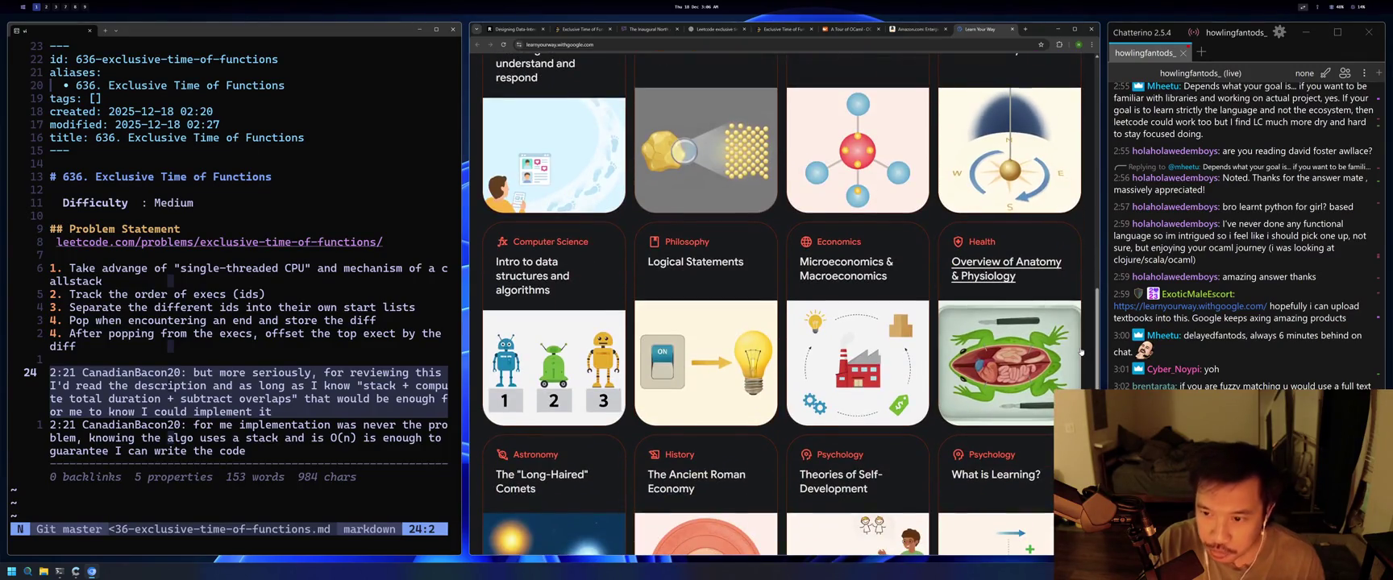
left_click(824, 313)
Personalize the economics lesson for an undergrad, preview Slides & Narration, then return to Immersive Text.
left_click(862, 364)
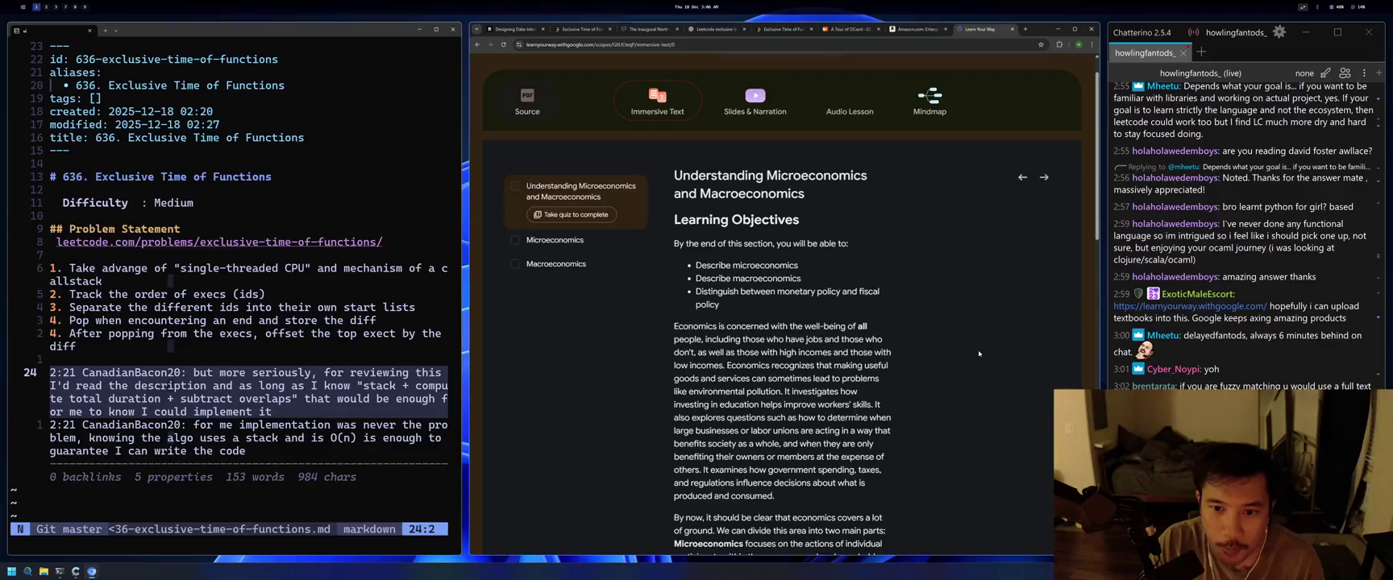
scroll(978, 353, "down", 3)
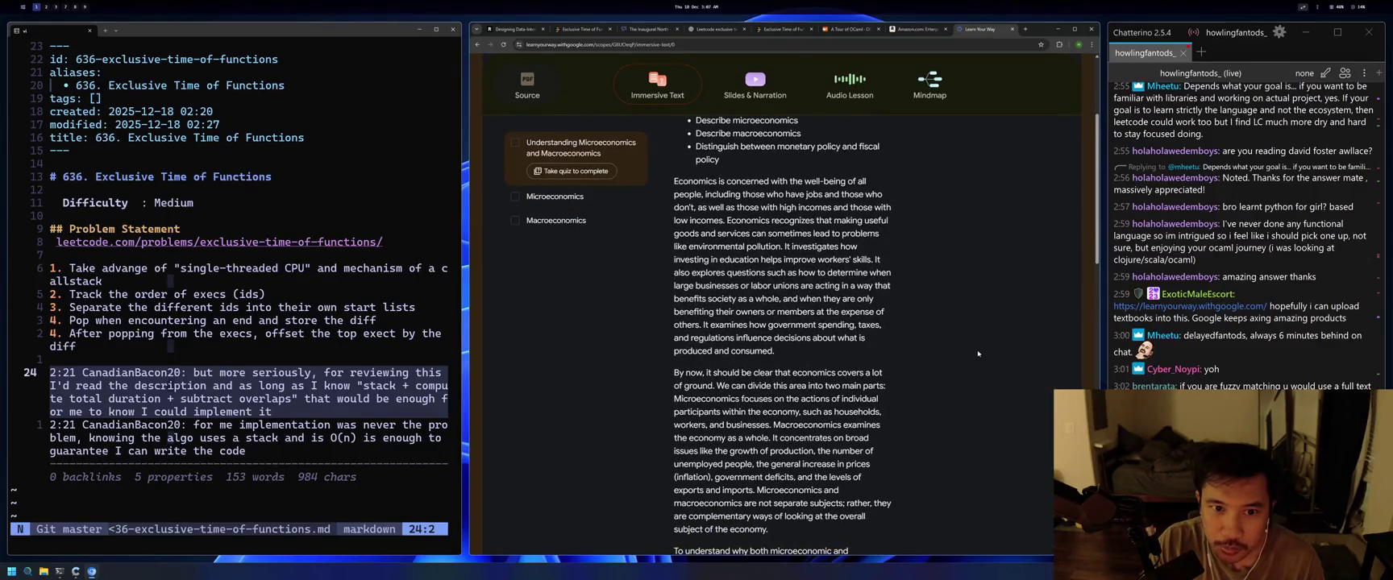
left_click(761, 91)
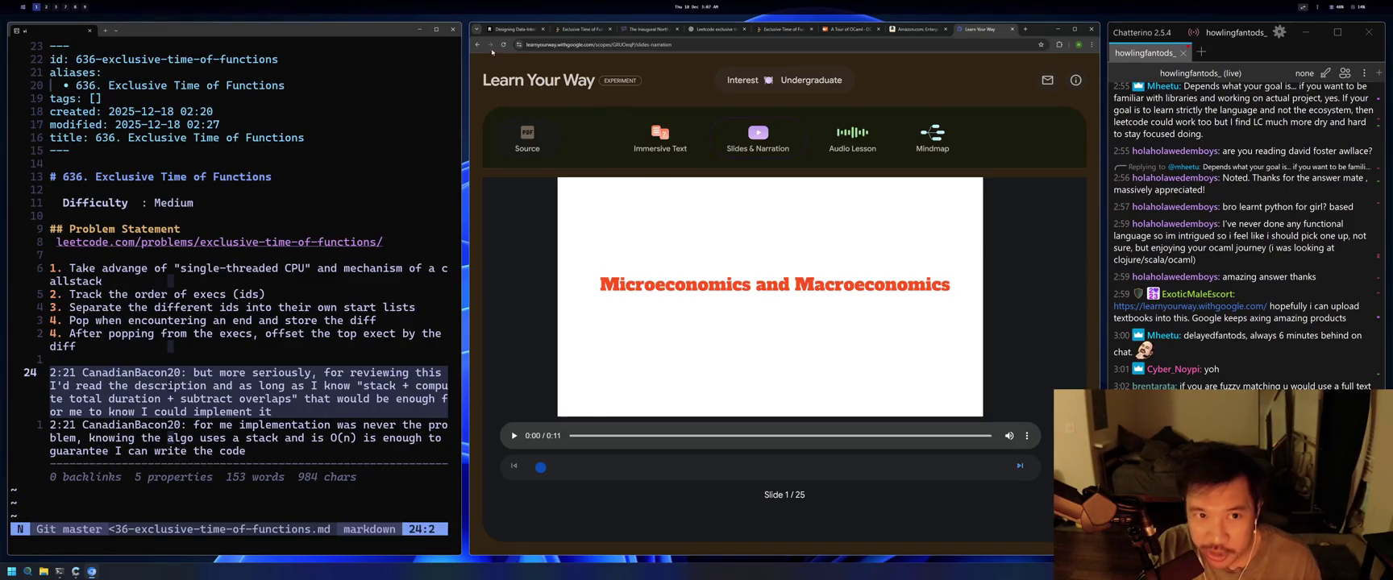
left_click(477, 45)
Read through the Immersive Text lesson and its quiz, then leave the lesson.
scroll(840, 435, "down", 5)
scroll(840, 436, "down", 5)
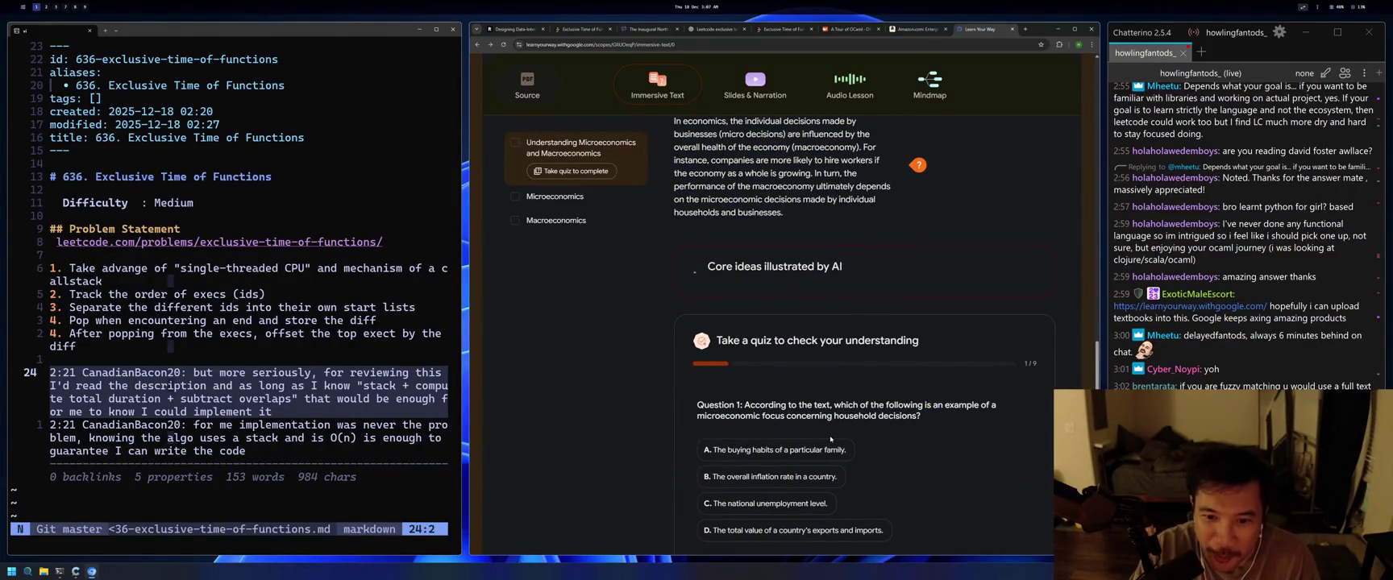
scroll(818, 440, "down", 3)
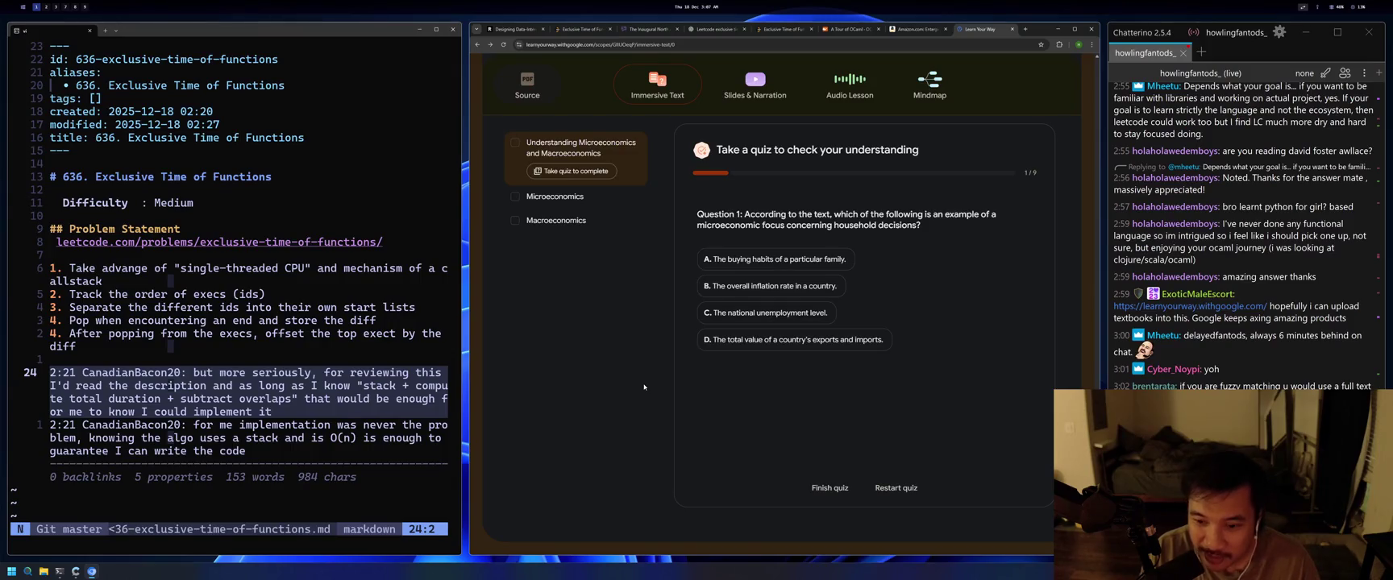
scroll(661, 388, "up", 8)
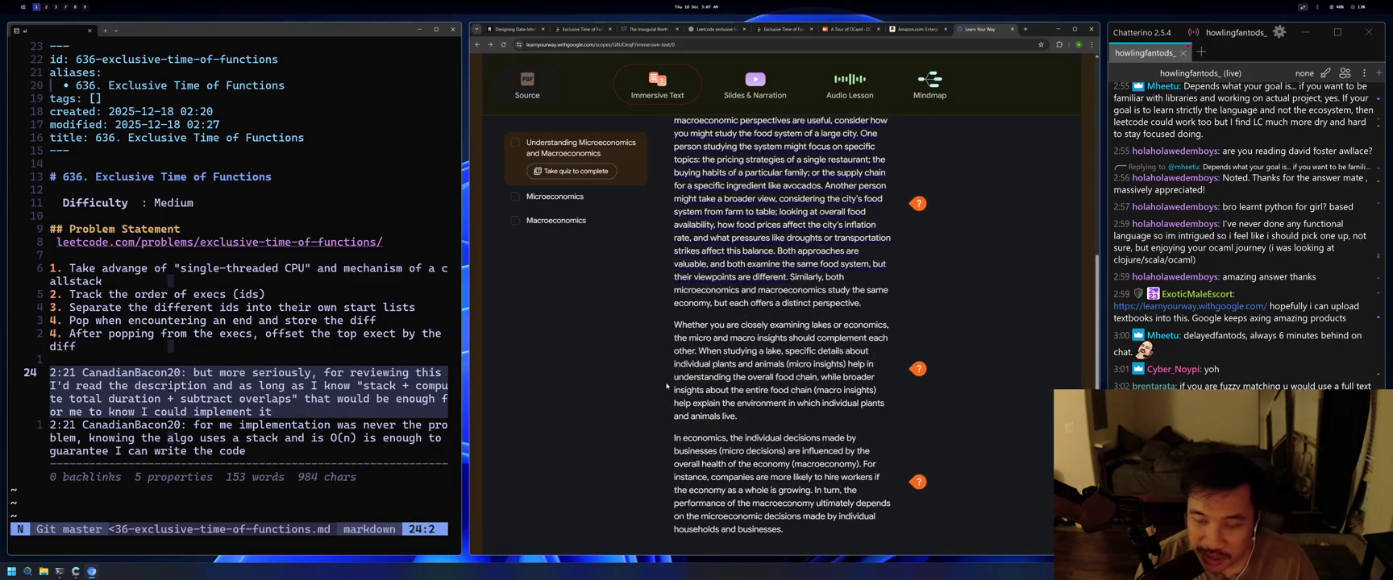
scroll(666, 386, "up", 5)
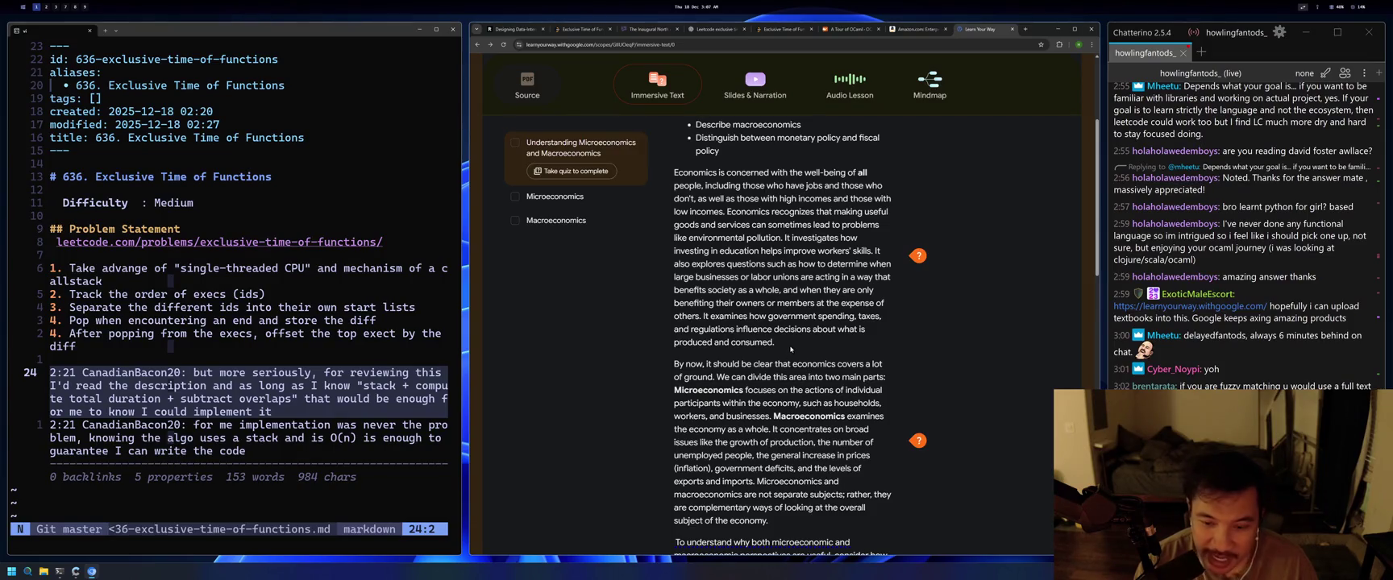
scroll(790, 349, "up", 3)
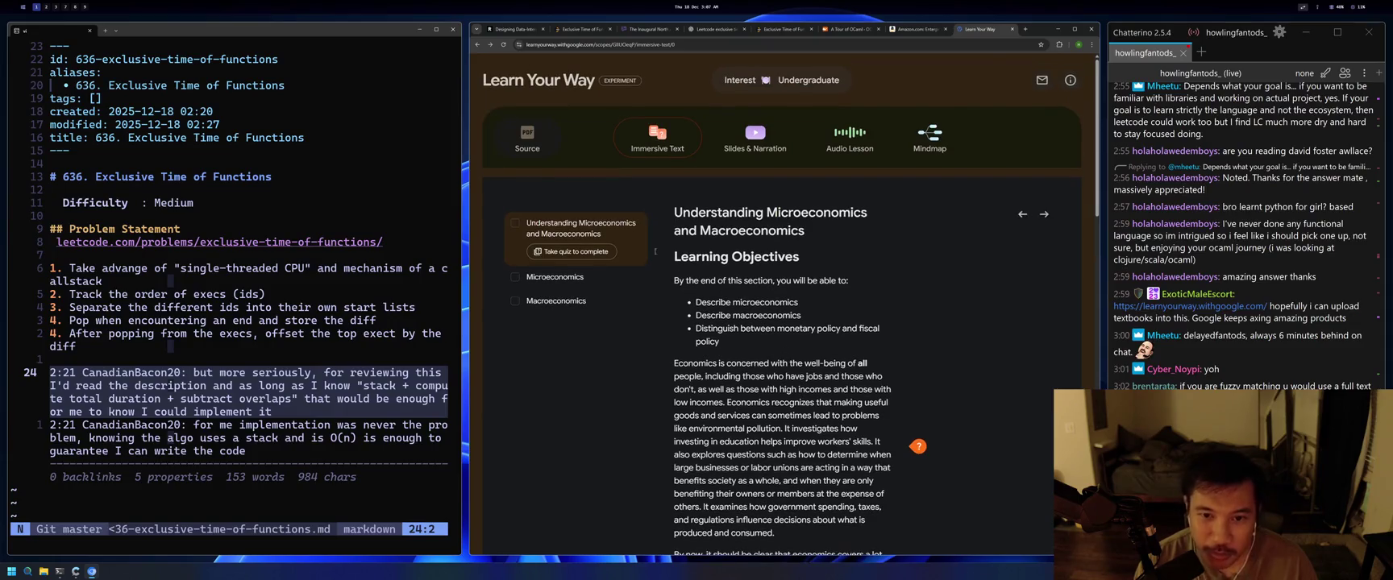
left_click(509, 84)
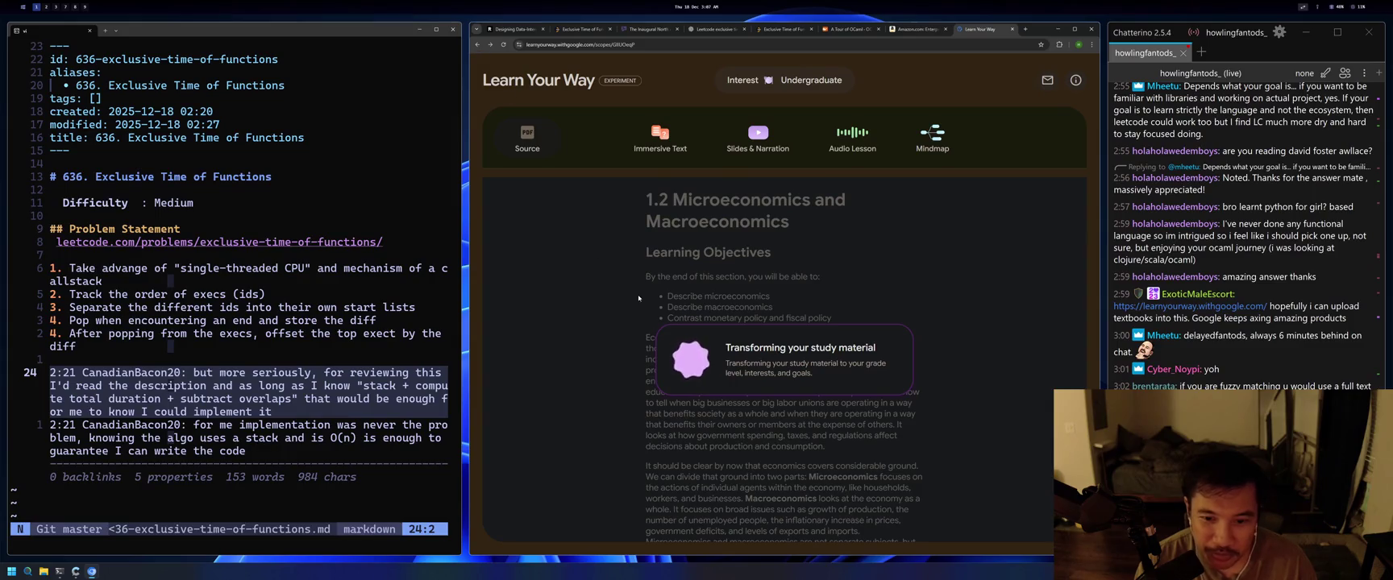
Scroll the topic gallery back up to the subject category chips.
scroll(892, 389, "down", 5)
scroll(892, 389, "down", 1)
scroll(892, 389, "up", 2)
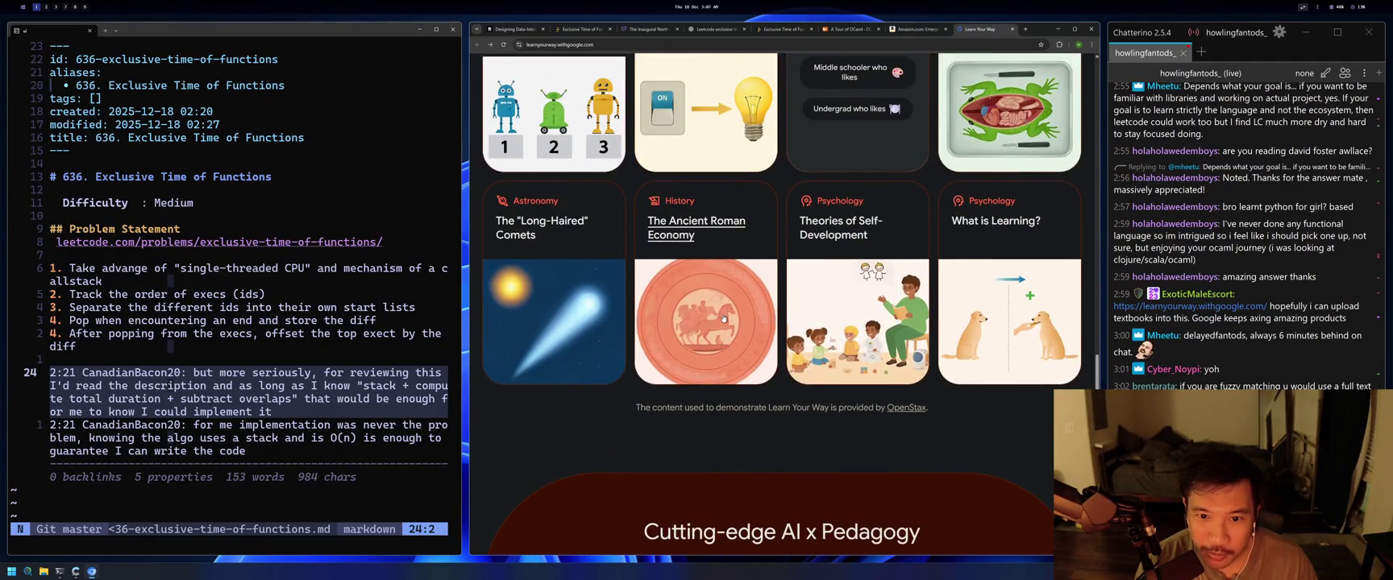
scroll(724, 325, "up", 2)
scroll(723, 325, "up", 7)
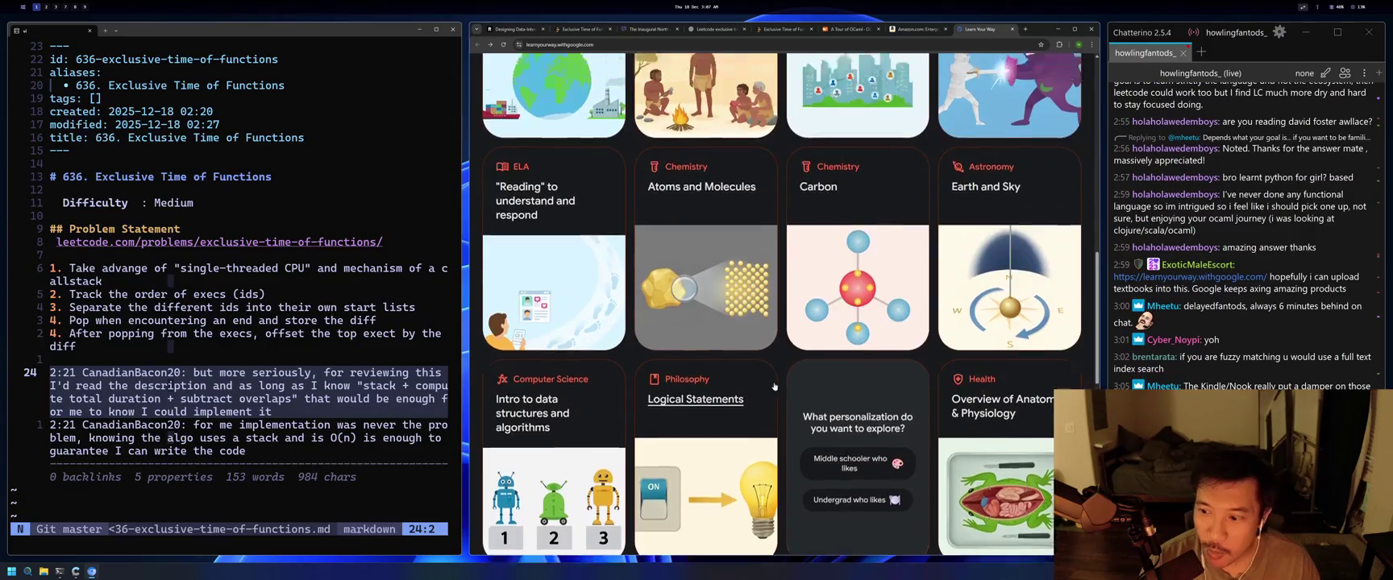
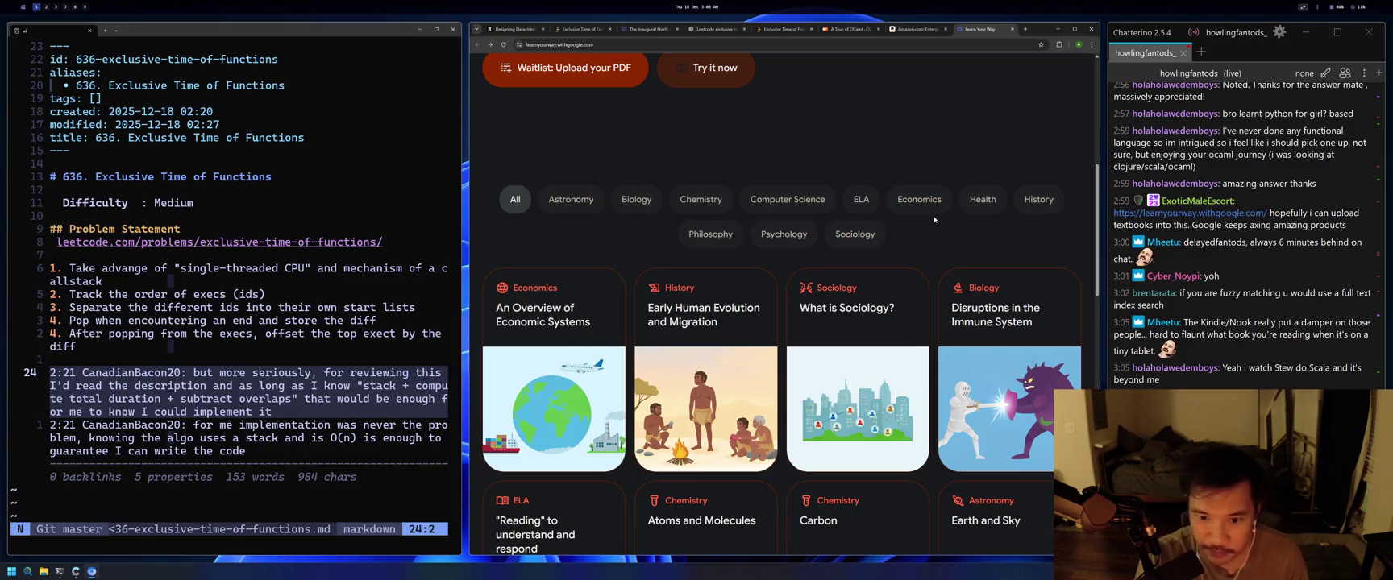
Glance at the Readwise and Learn Your Way tabs, then show the Amazon Enterprise Integration Patterns page.
left_click(487, 30)
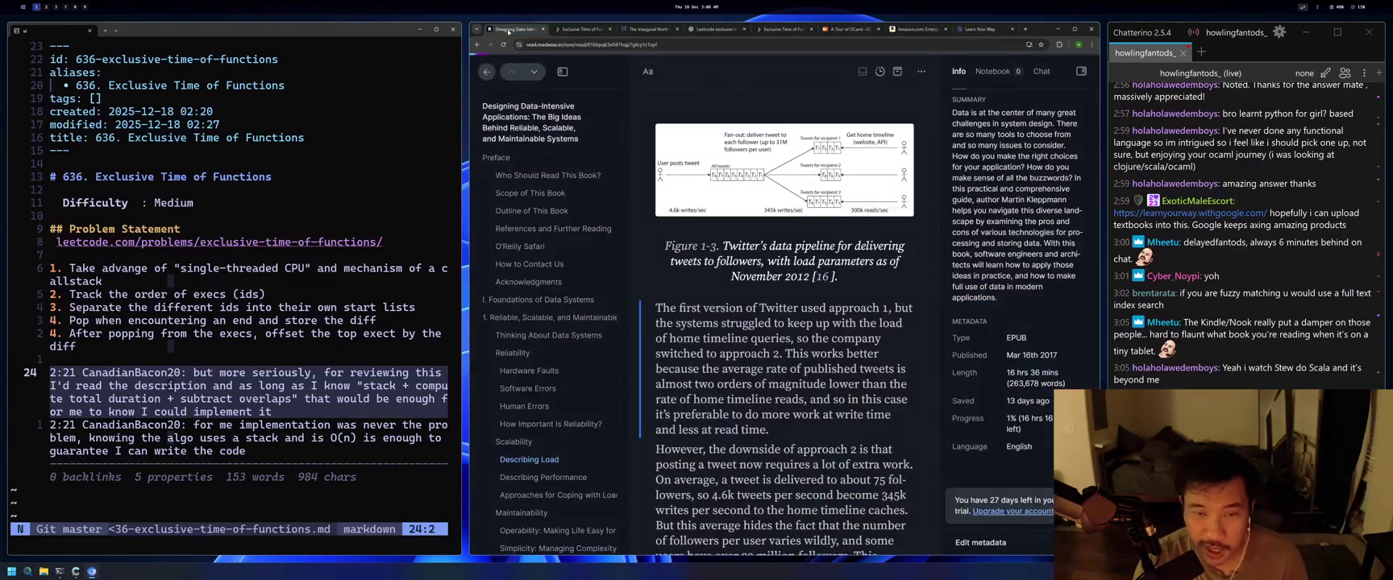
left_click(968, 29)
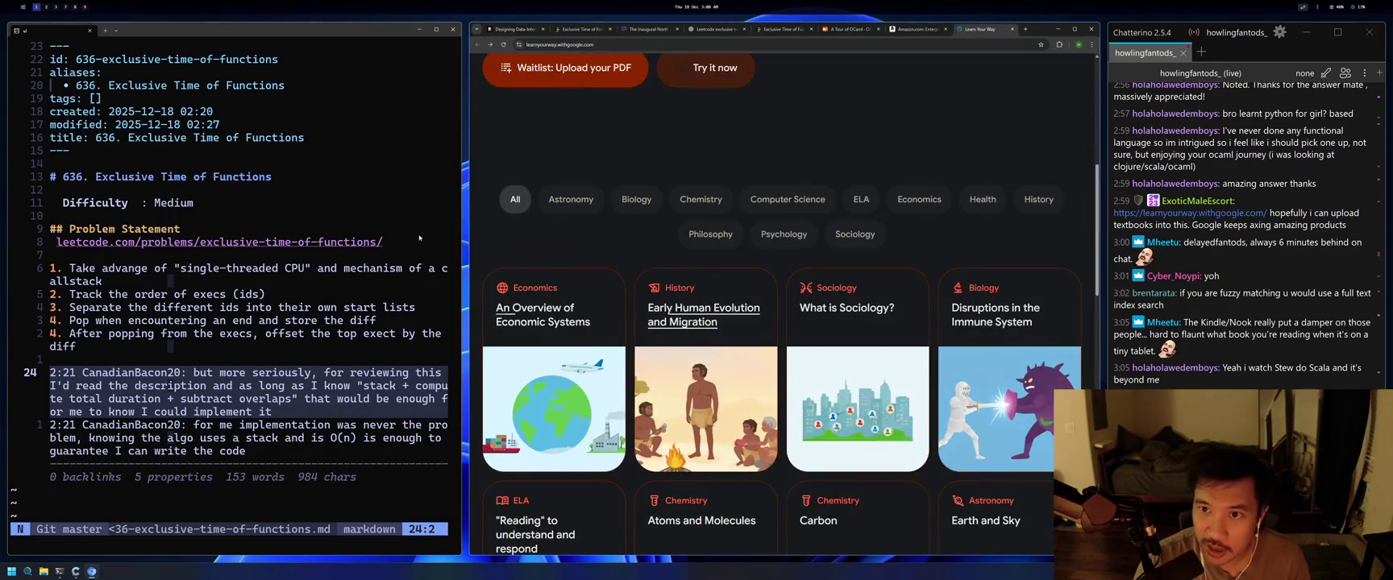
left_click(920, 29)
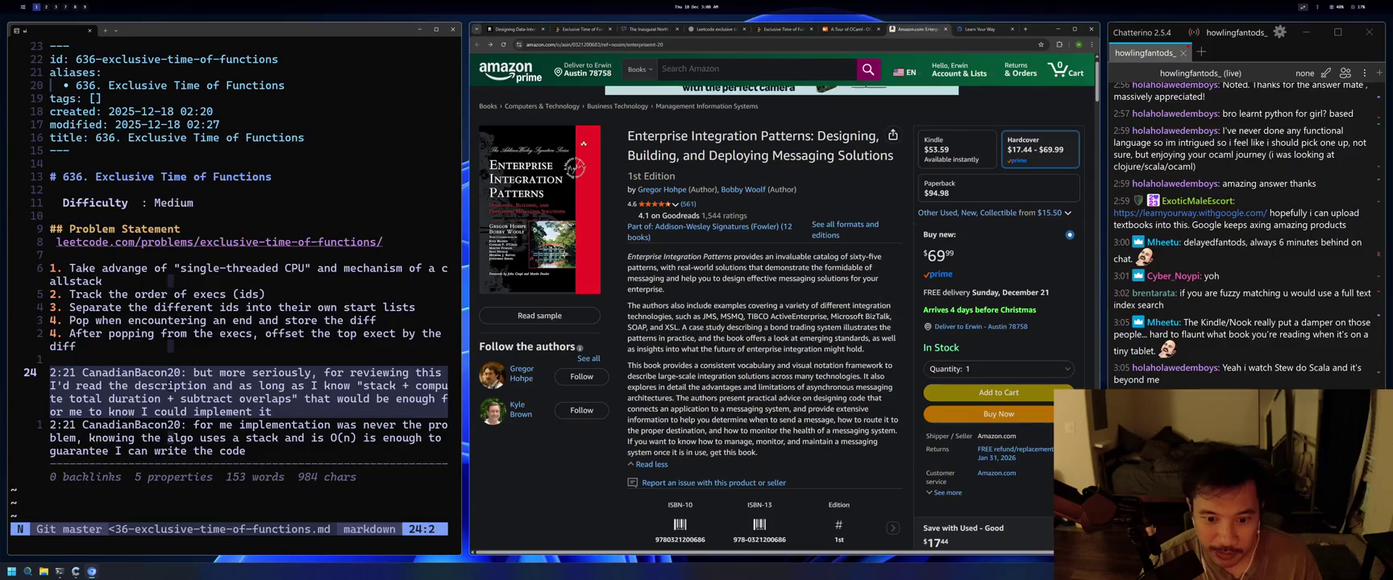
left_click_drag(769, 452, 698, 328)
left_click(719, 363)
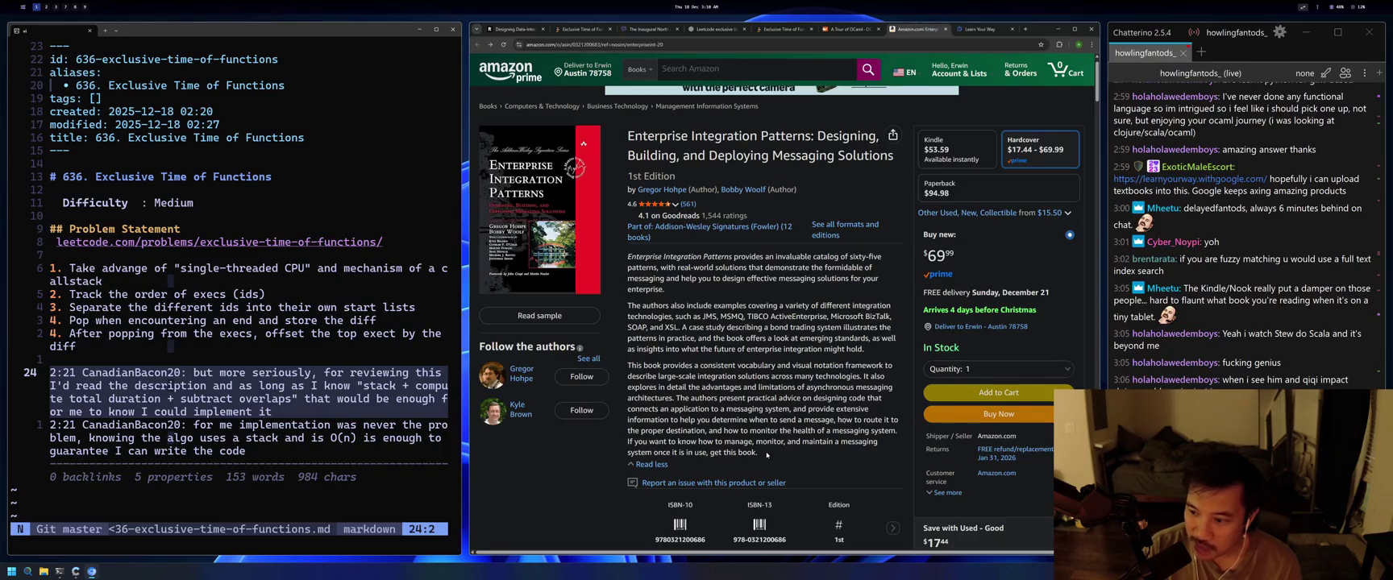
Switch from Amazon back to the A Tour of OCaml tab.
key("ctrl+shift+Tab")
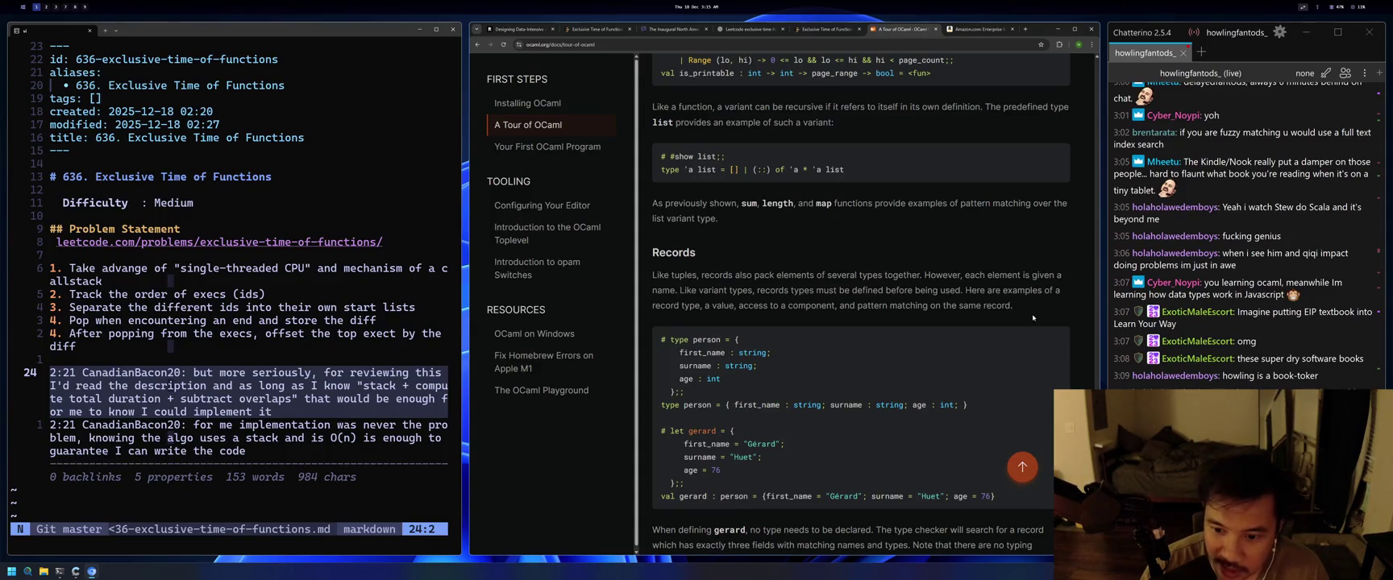
scroll(977, 345, "down", 2)
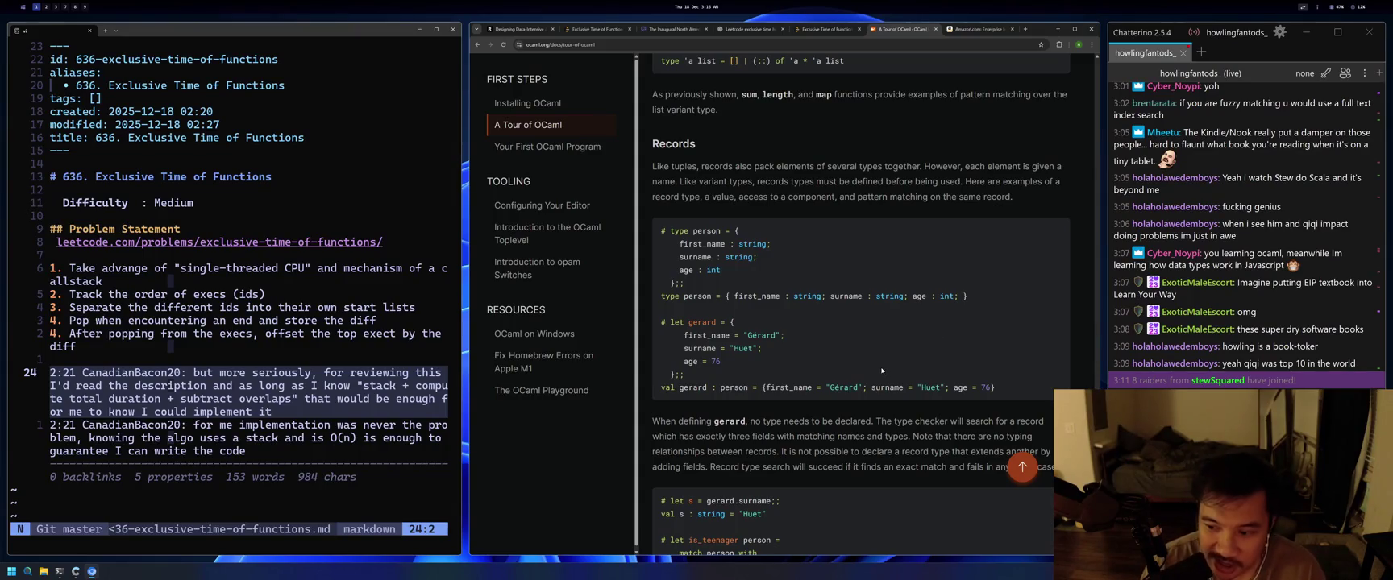
scroll(896, 376, "down", 1)
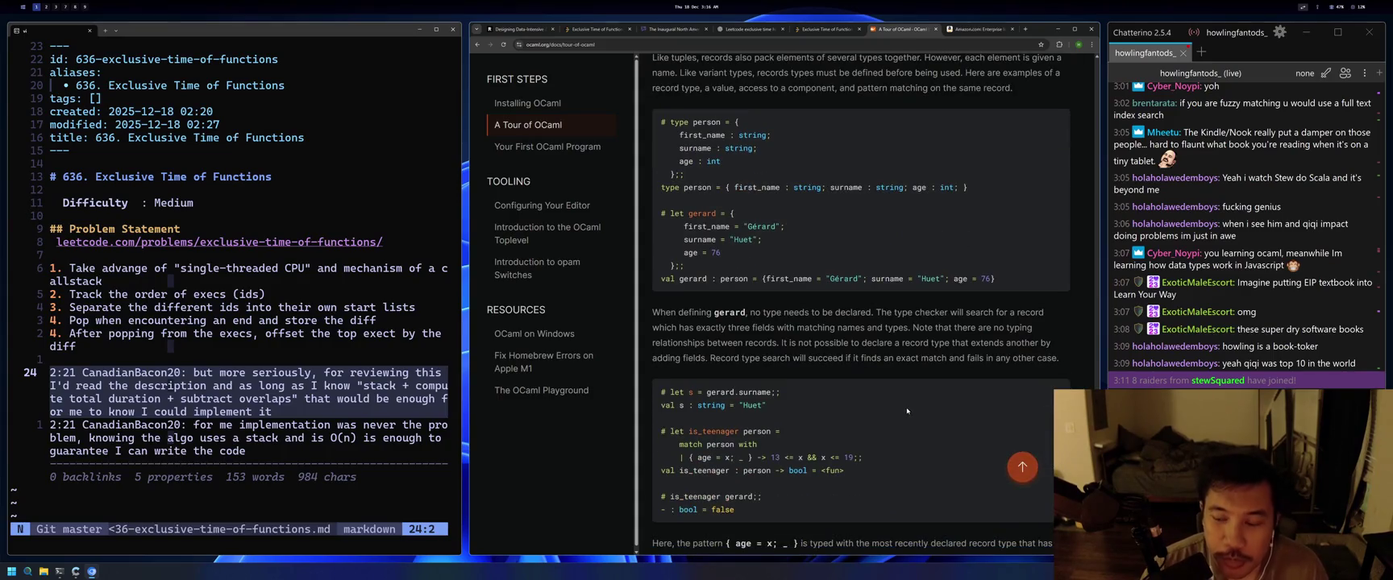
scroll(908, 411, "down", 1)
scroll(911, 407, "up", 3)
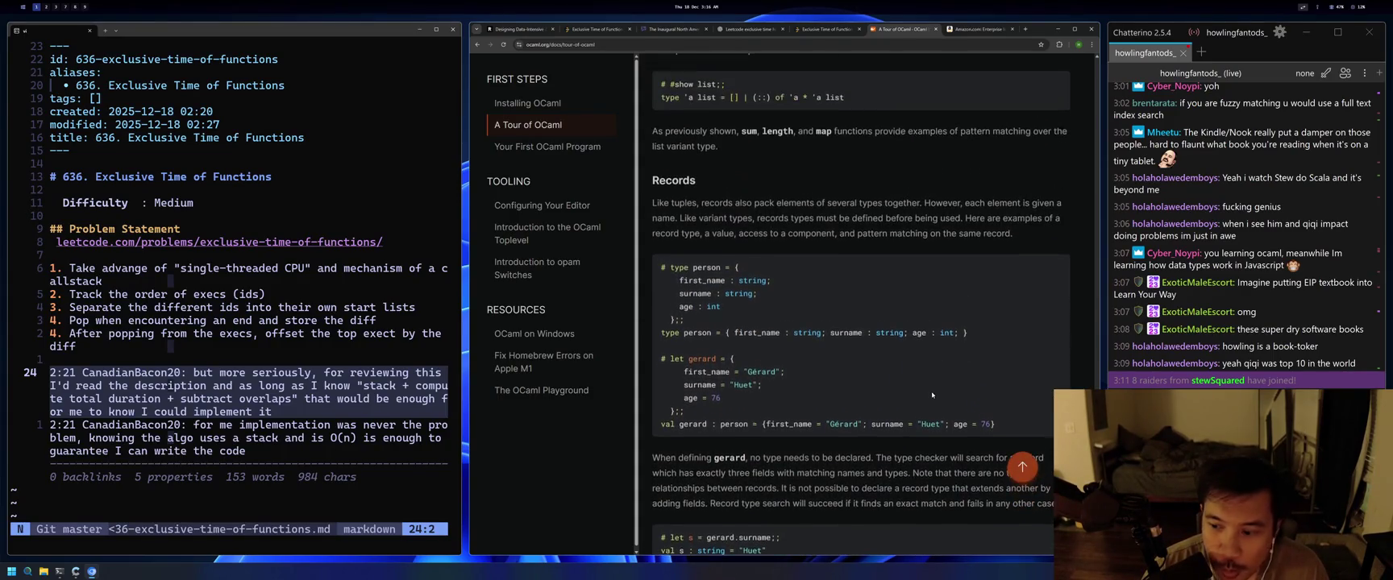
scroll(931, 395, "up", 3)
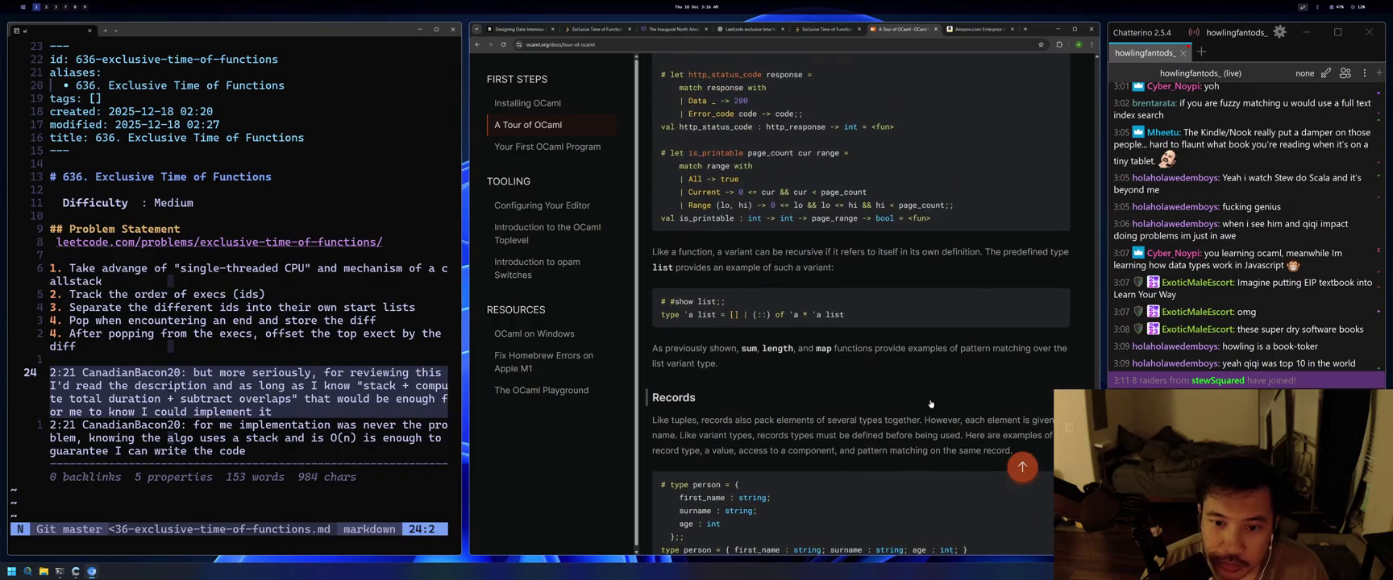
scroll(931, 403, "up", 2)
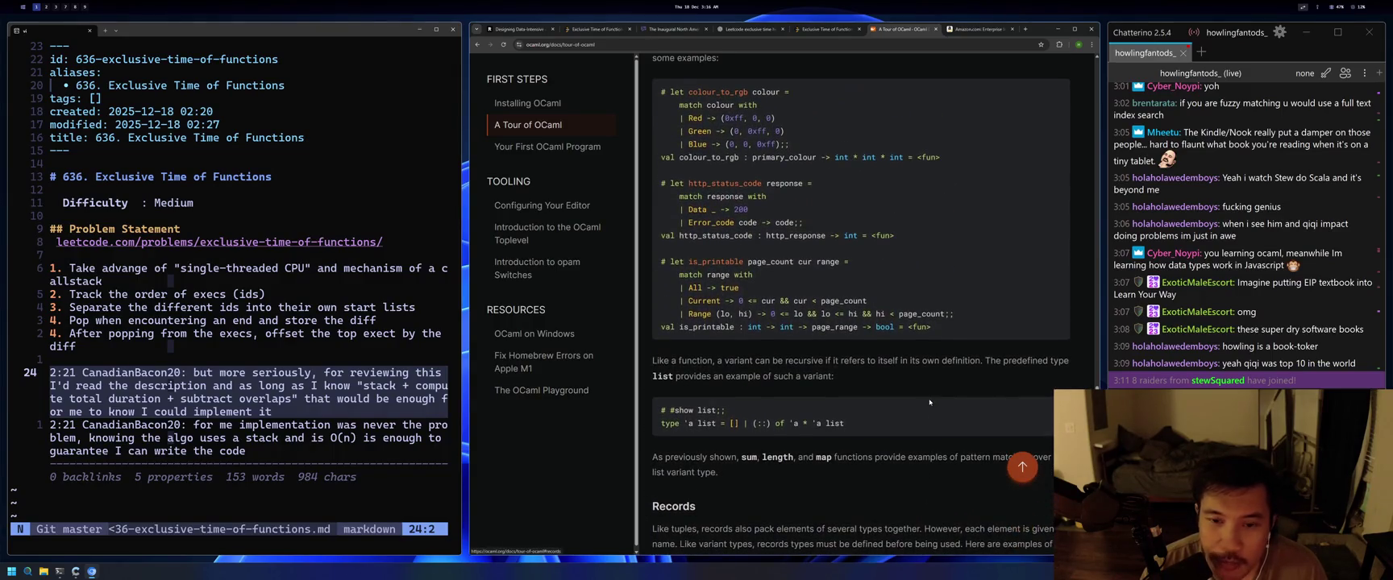
scroll(930, 400, "up", 1)
scroll(919, 395, "down", 5)
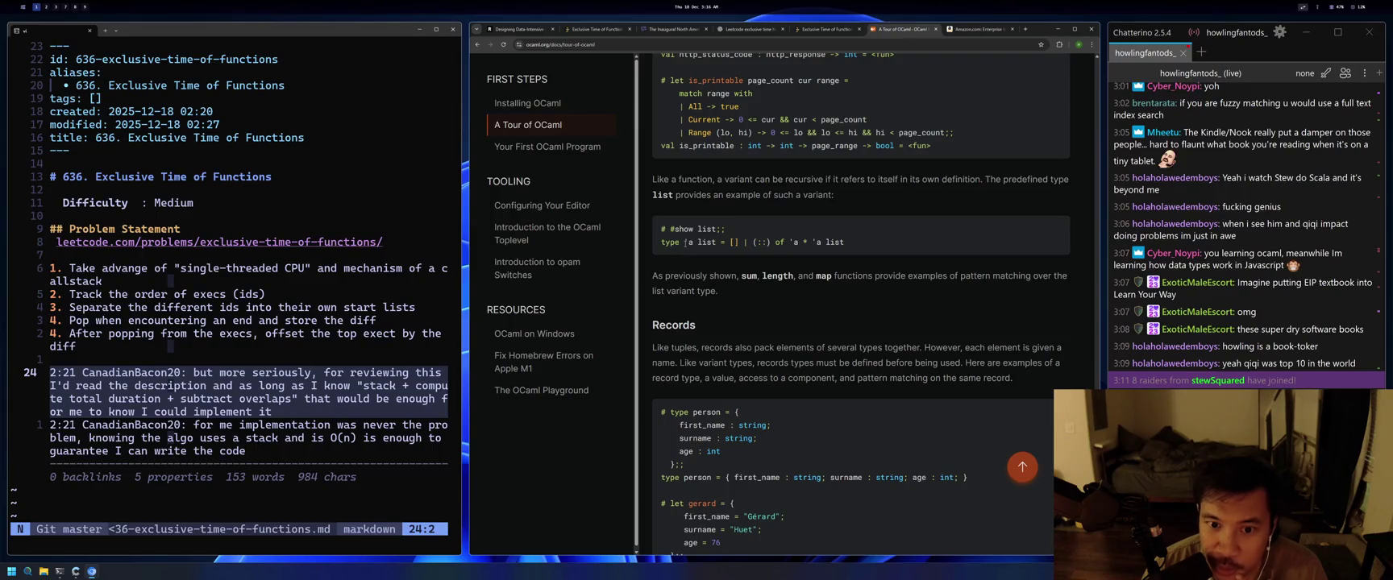
double_click(686, 242)
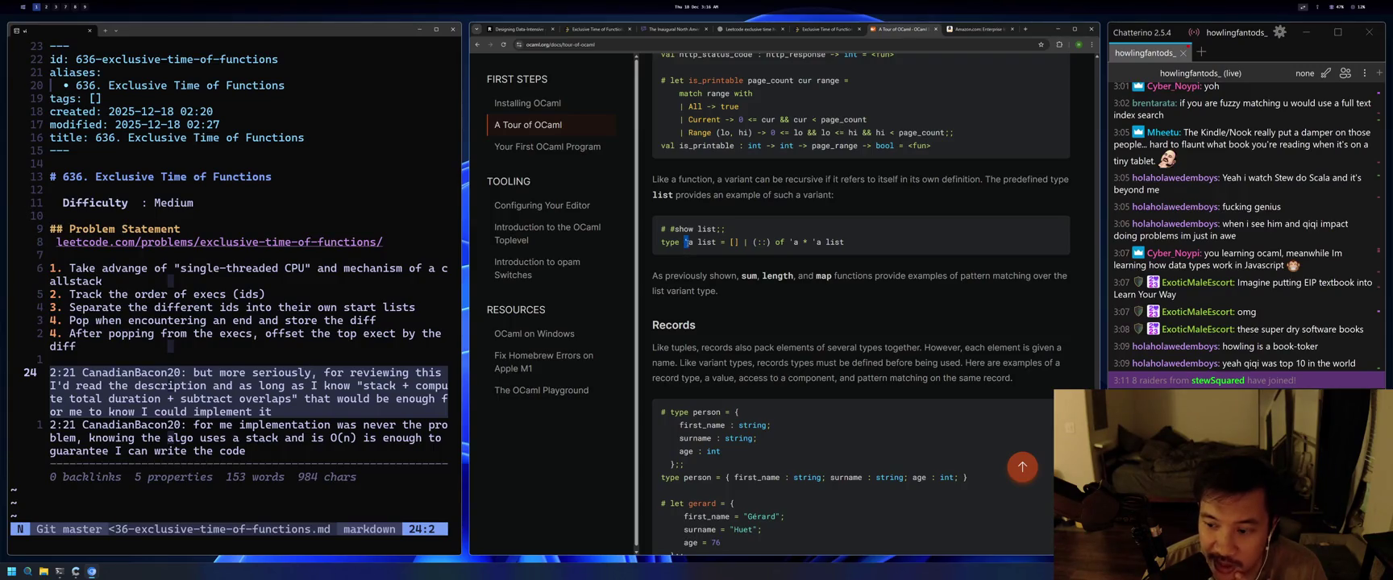
Quit Neovim with :qa, list the directory with ls, and relaunch vi.
key("g")
key("semicolon")
key("ctrl+c")
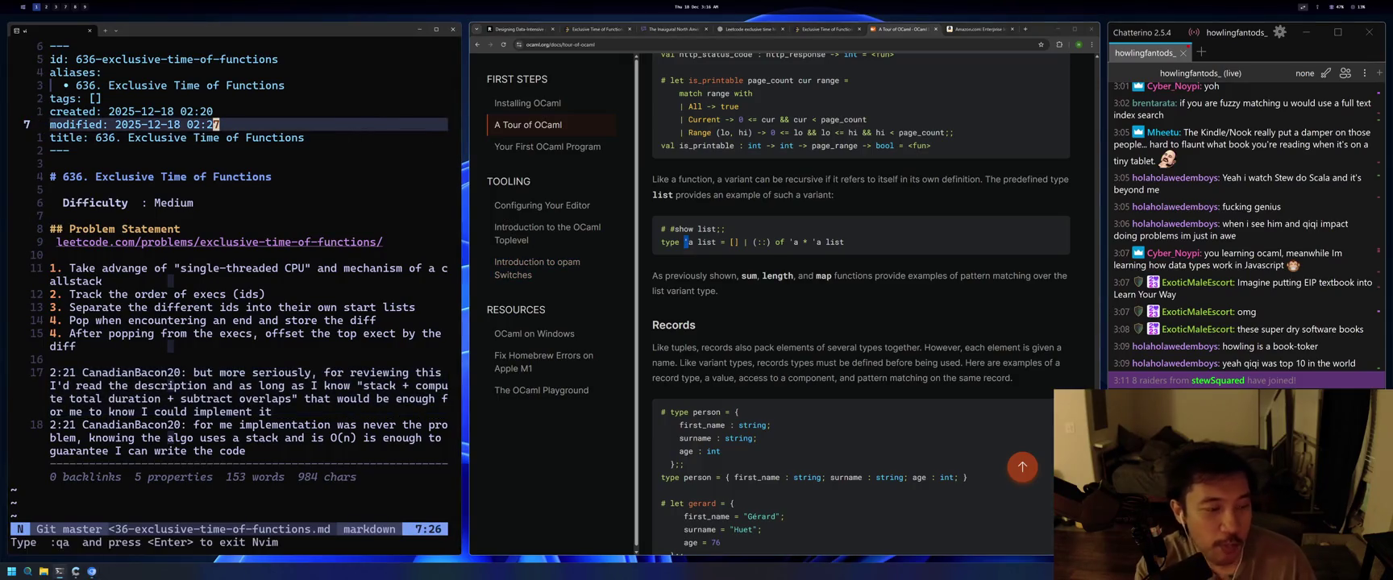
type(":qa")
key("Return")
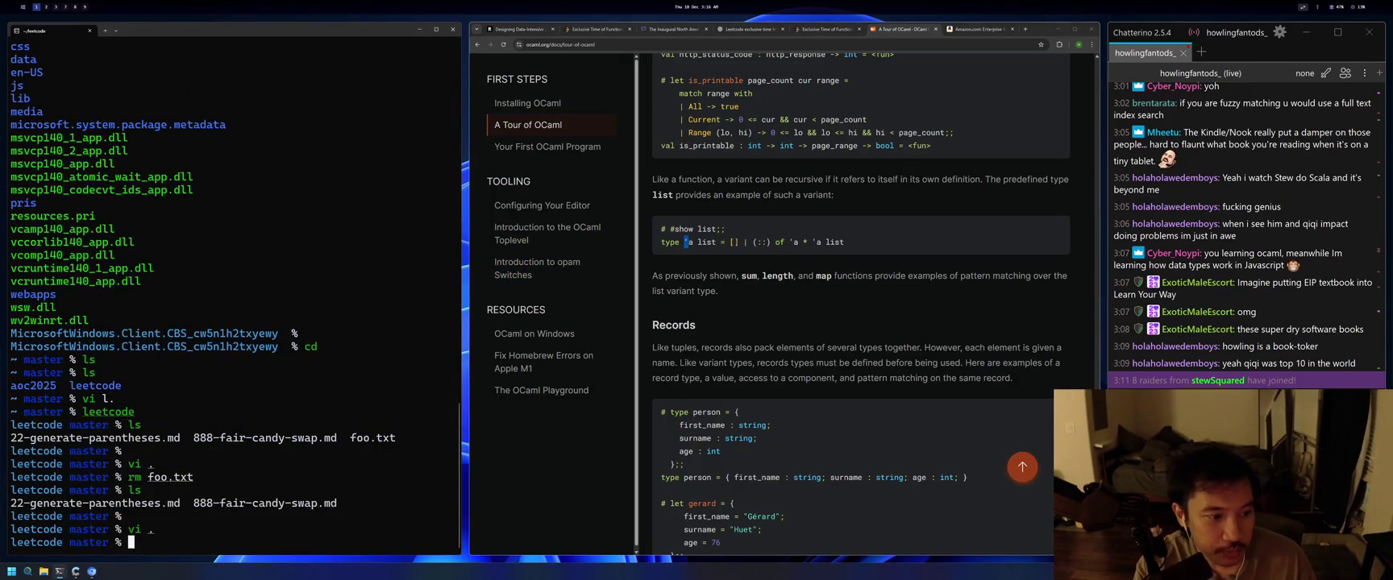
type("ls")
key("Return")
type("vi")
key("Return")
Write the draft binding line 'let fun that's_cool = 15' in the empty buffer.
key("ctrl+c")
type("i")
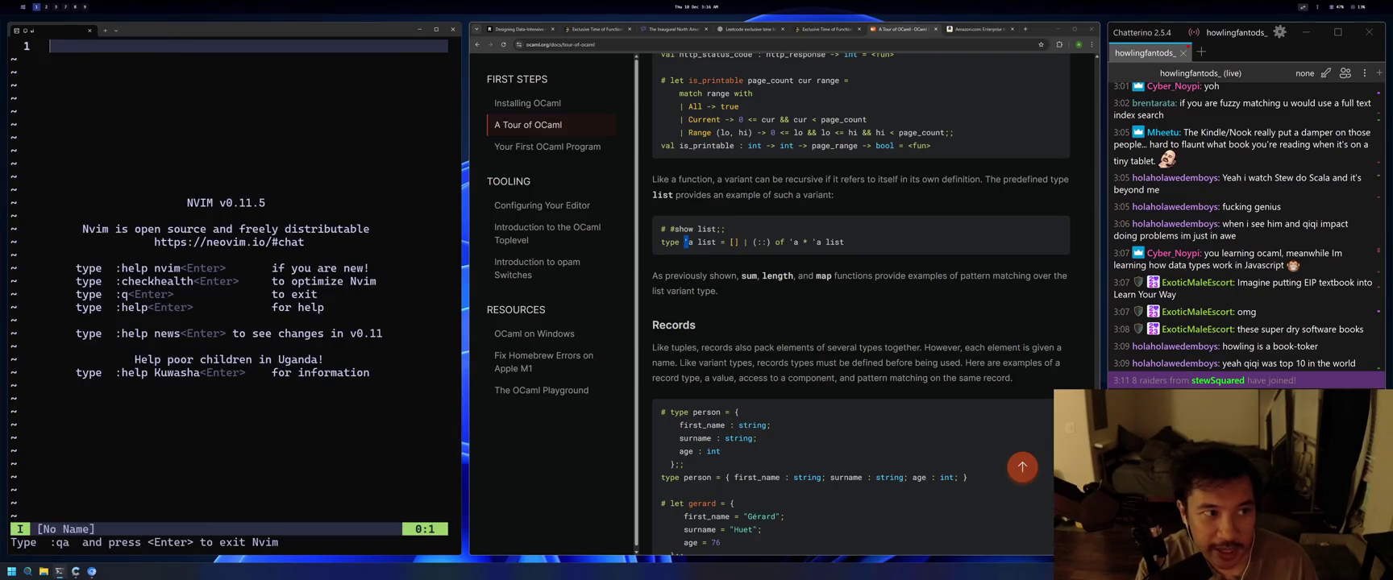
type(" that's")
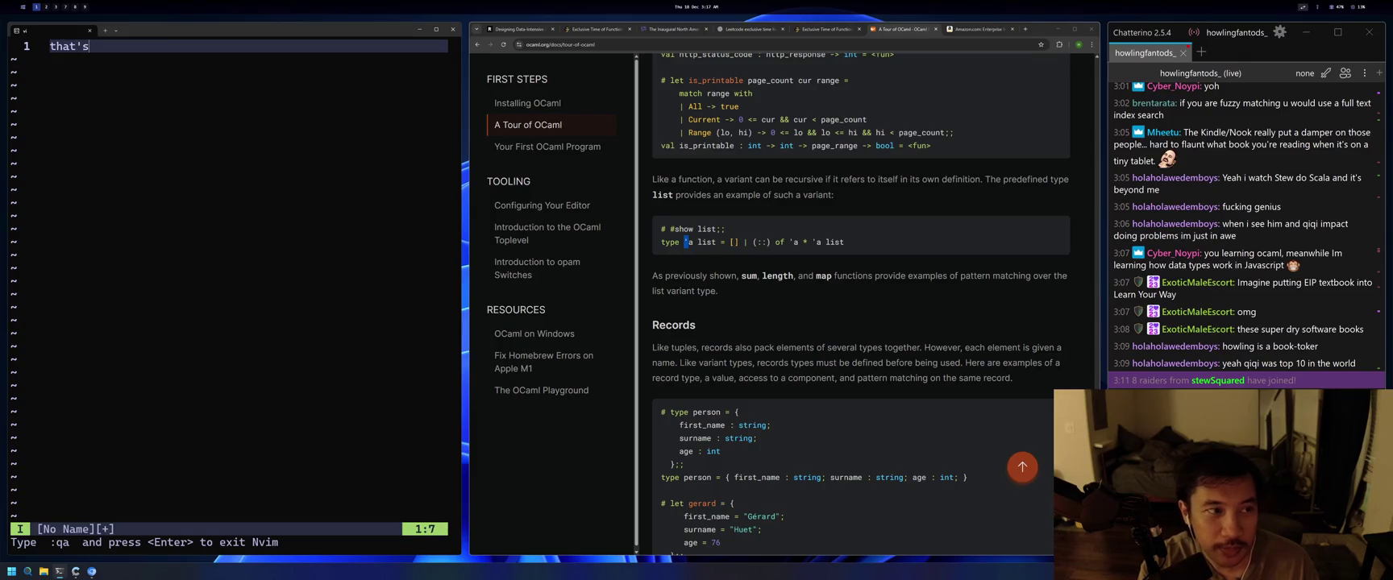
type("_cool = ")
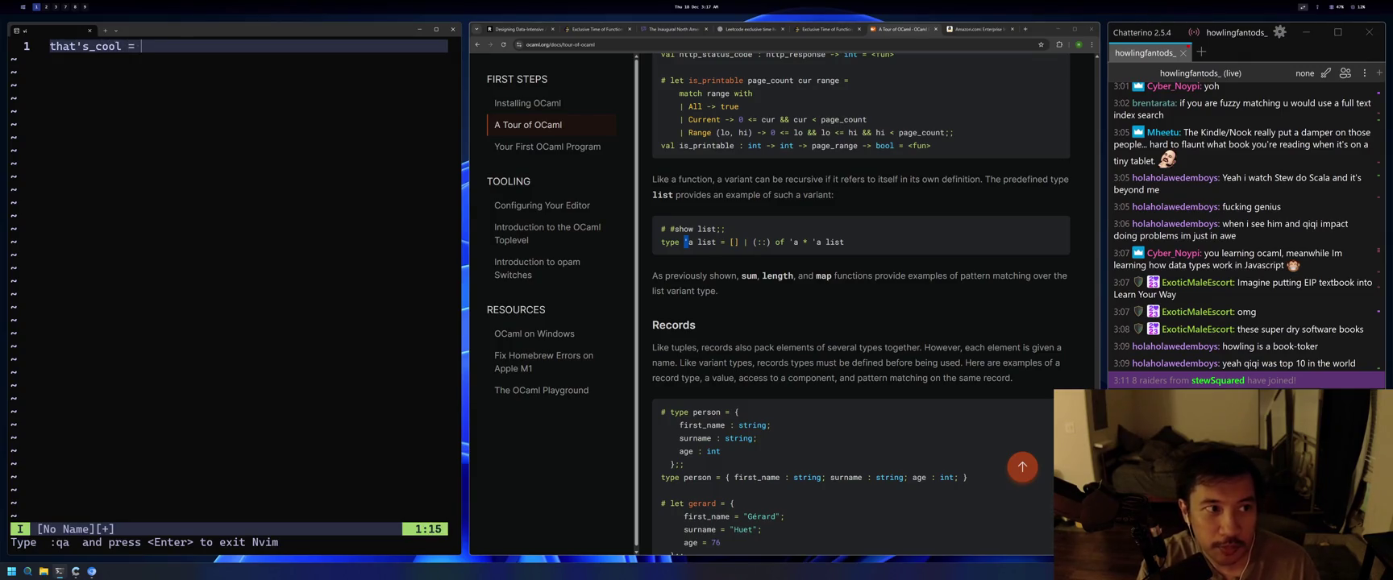
type("15")
key("Escape")
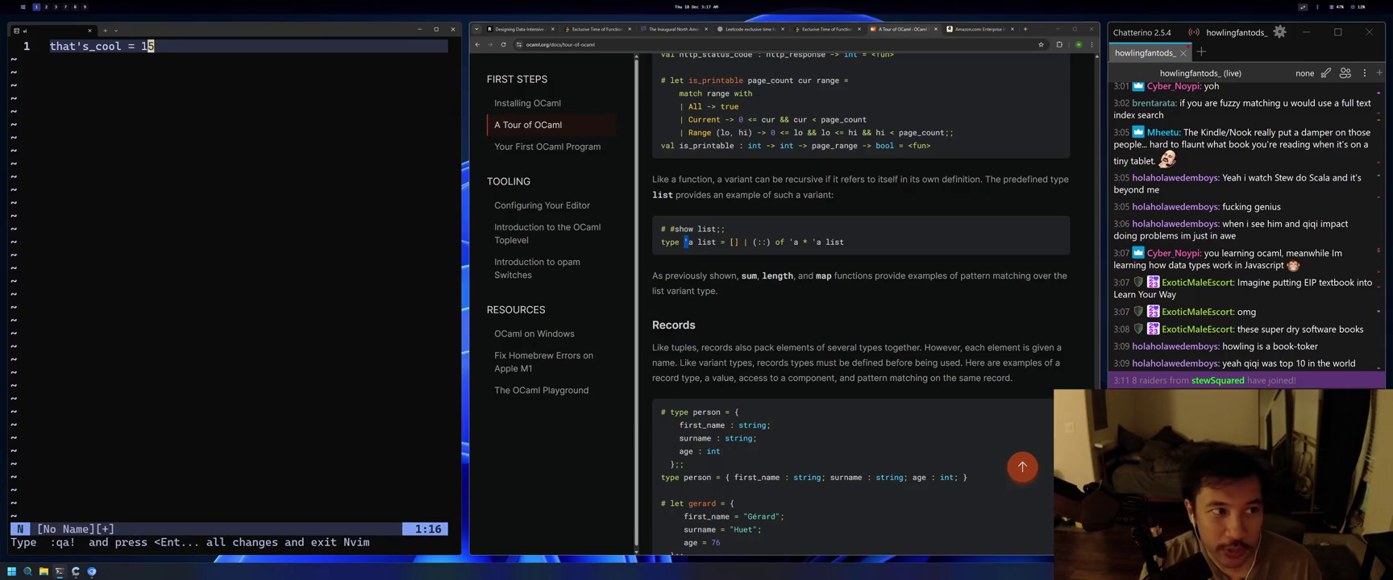
key("0")
key("i")
key("Return")
type("let")
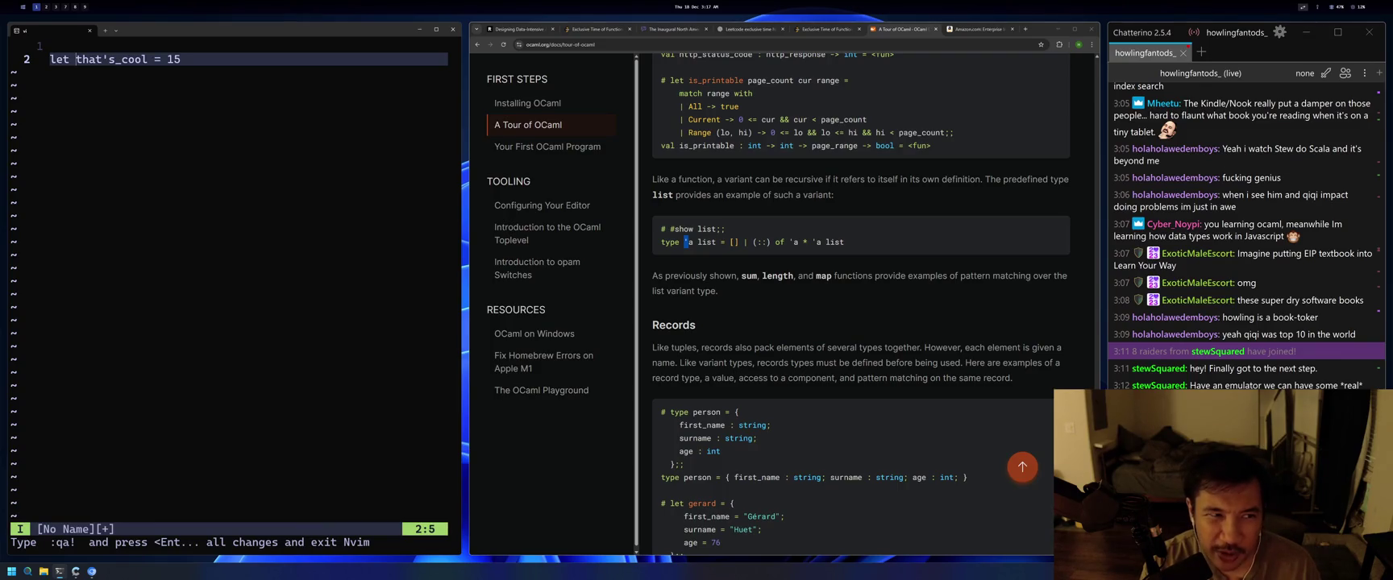
type("fun")
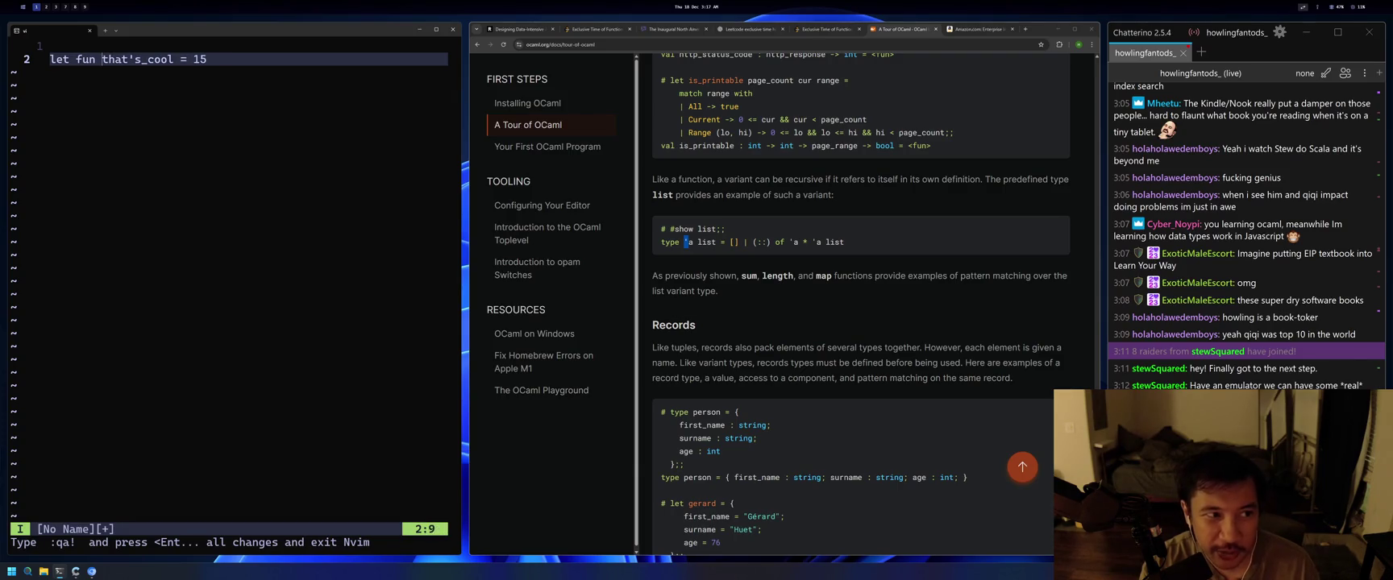
key("Escape")
Add parameter x and replace 15 with 'match x when', starting a new line.
key("A")
key("Escape")
key("b")
key("b")
type("ix")
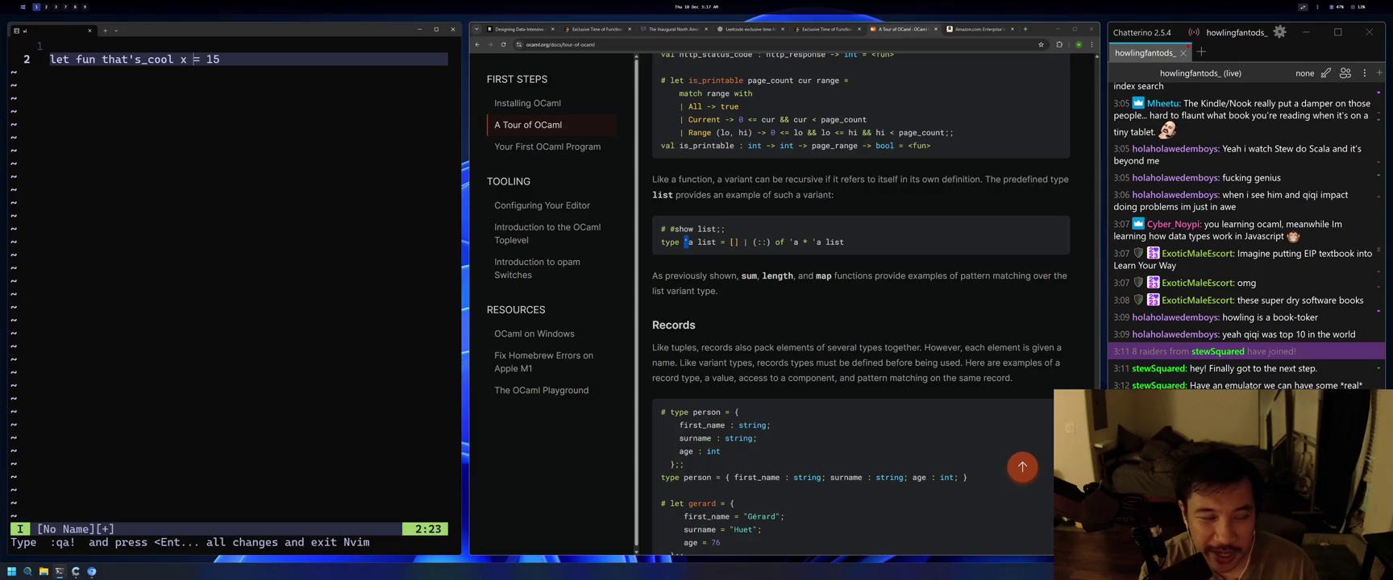
key("Escape")
key("w")
key("w")
type("cw")
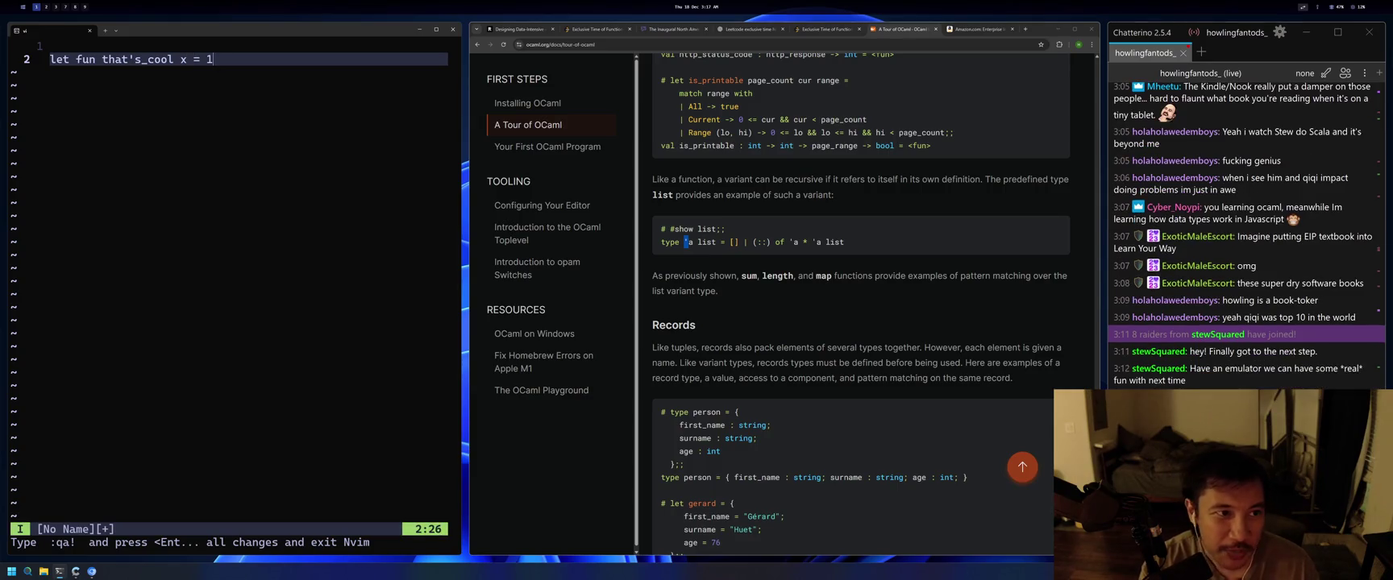
type("match ")
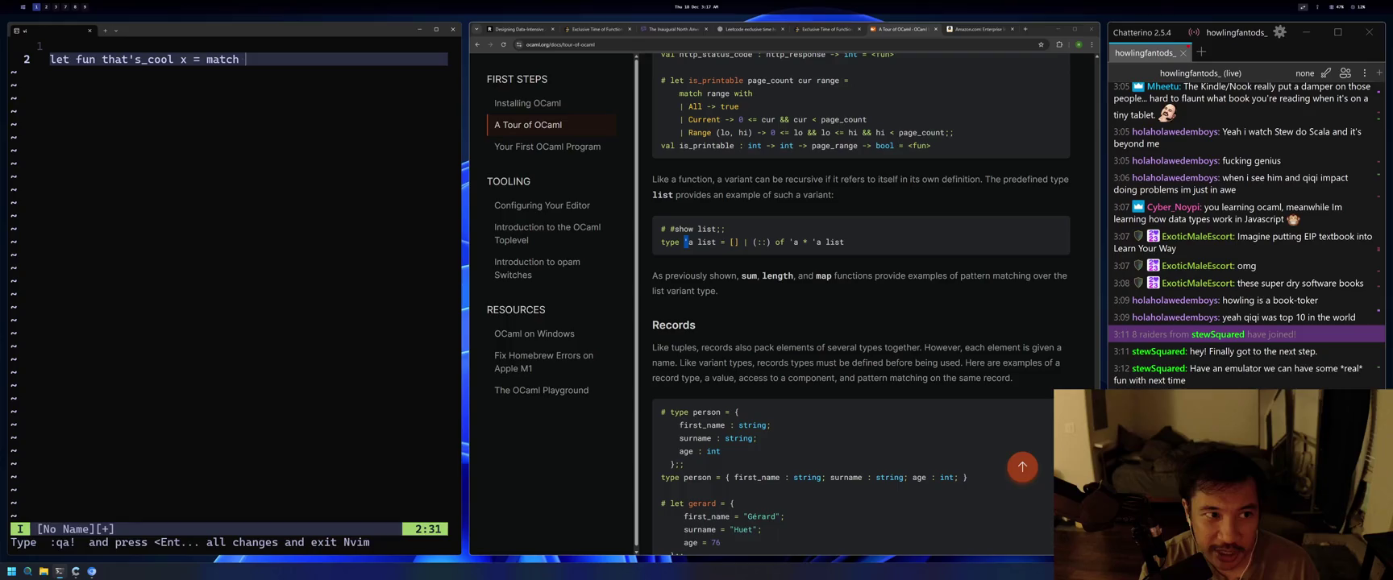
type("xwhen")
key("Return")
Complete line 3 as the case '| [] -> 0' and return to Normal mode.
key("alt+j")
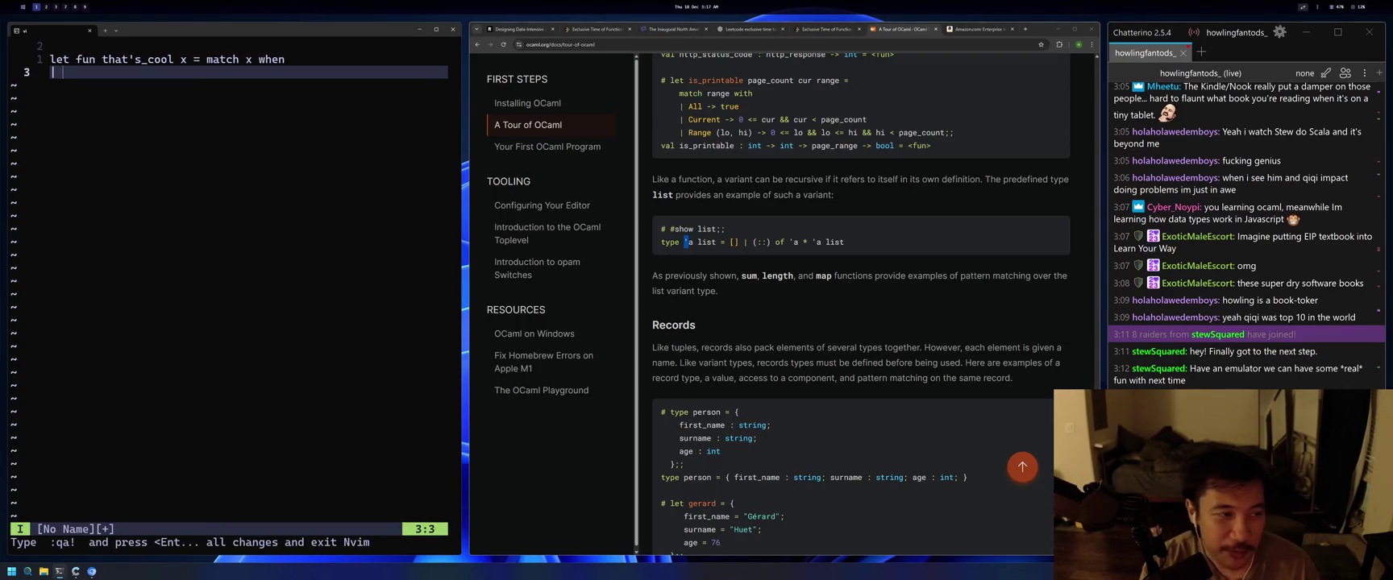
key("Escape")
key("shift+v")
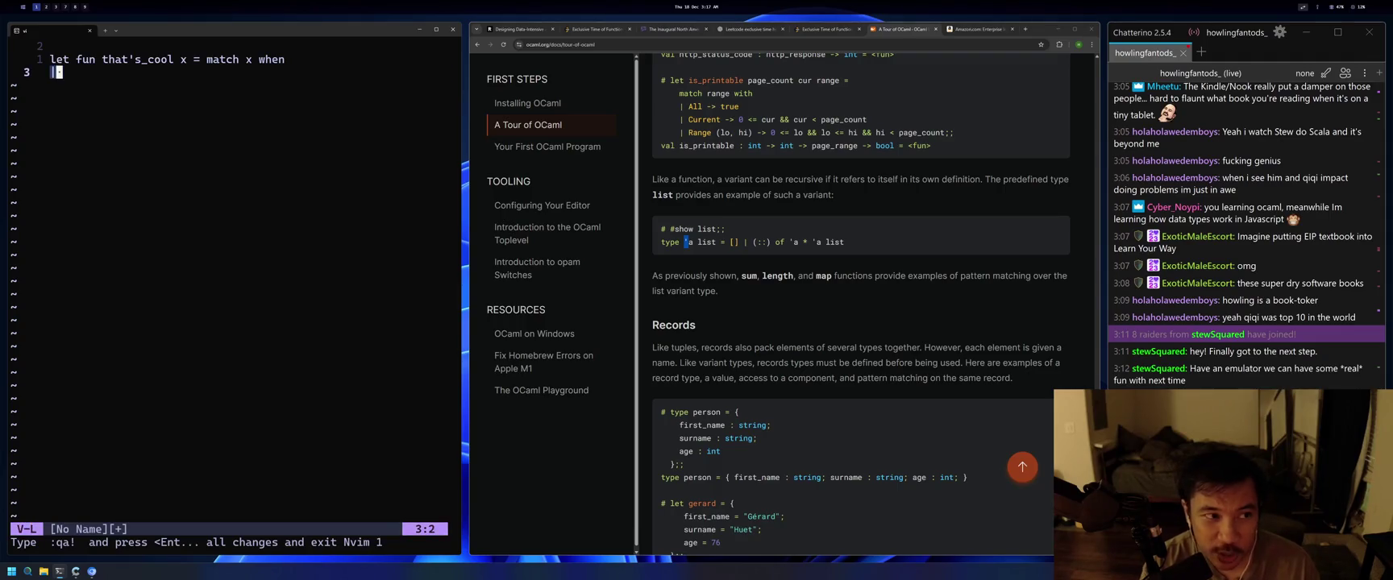
key("Escape")
key("a")
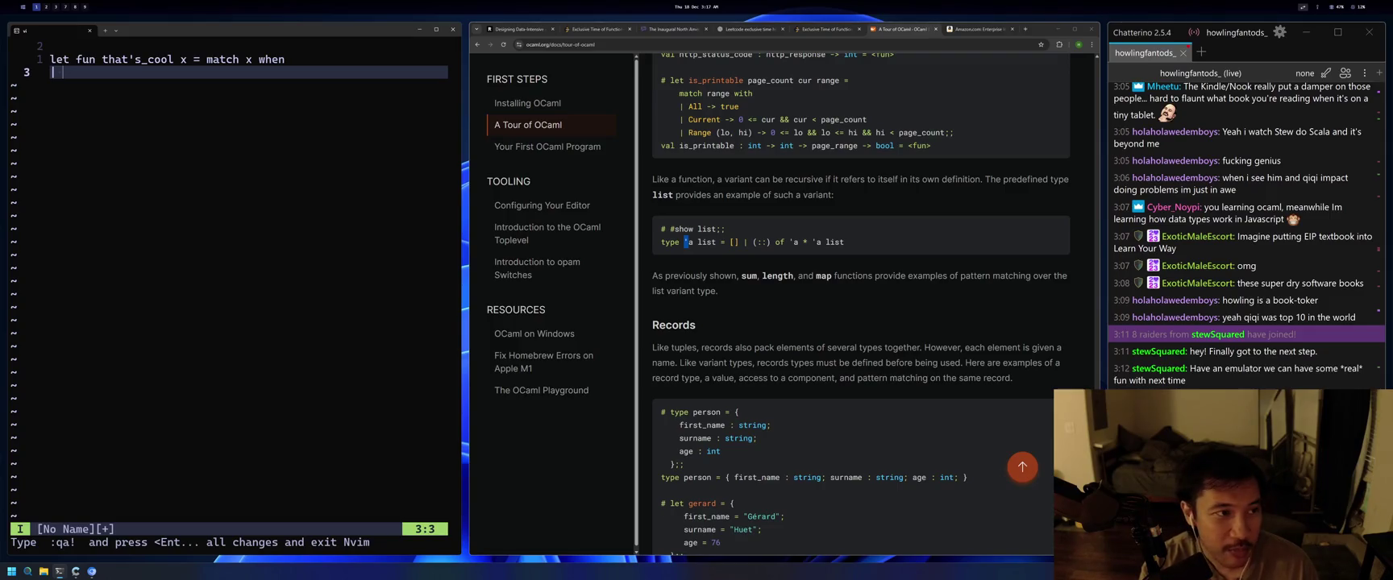
type("[] ->")
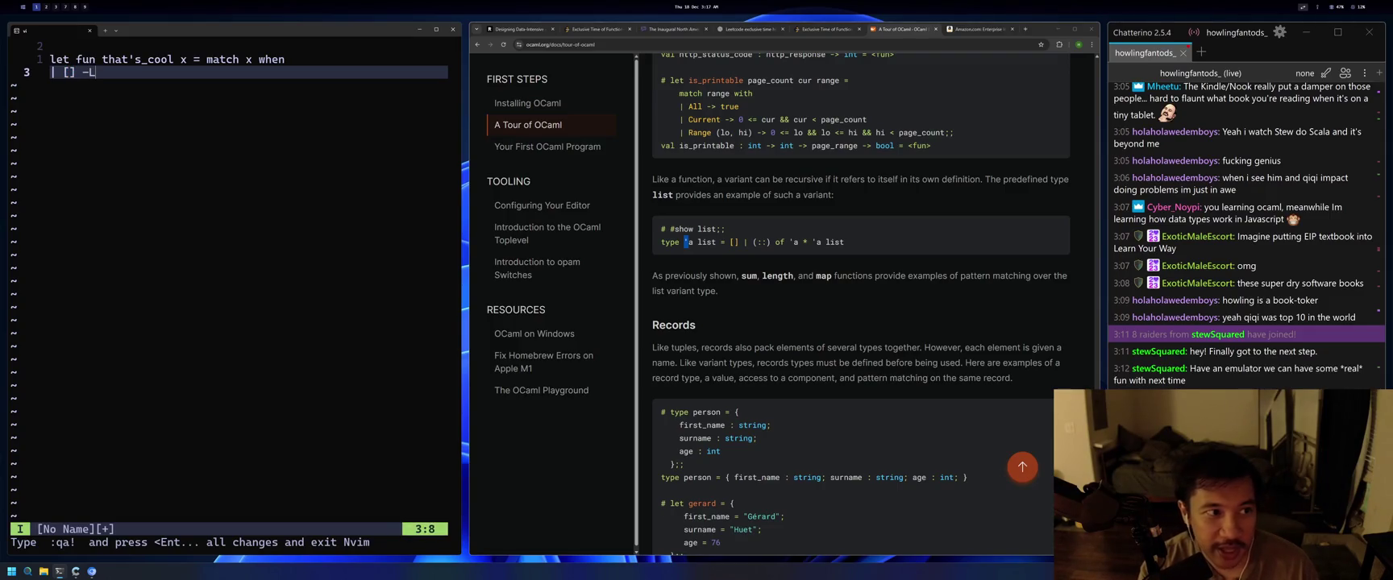
type(" 0")
key("Escape")
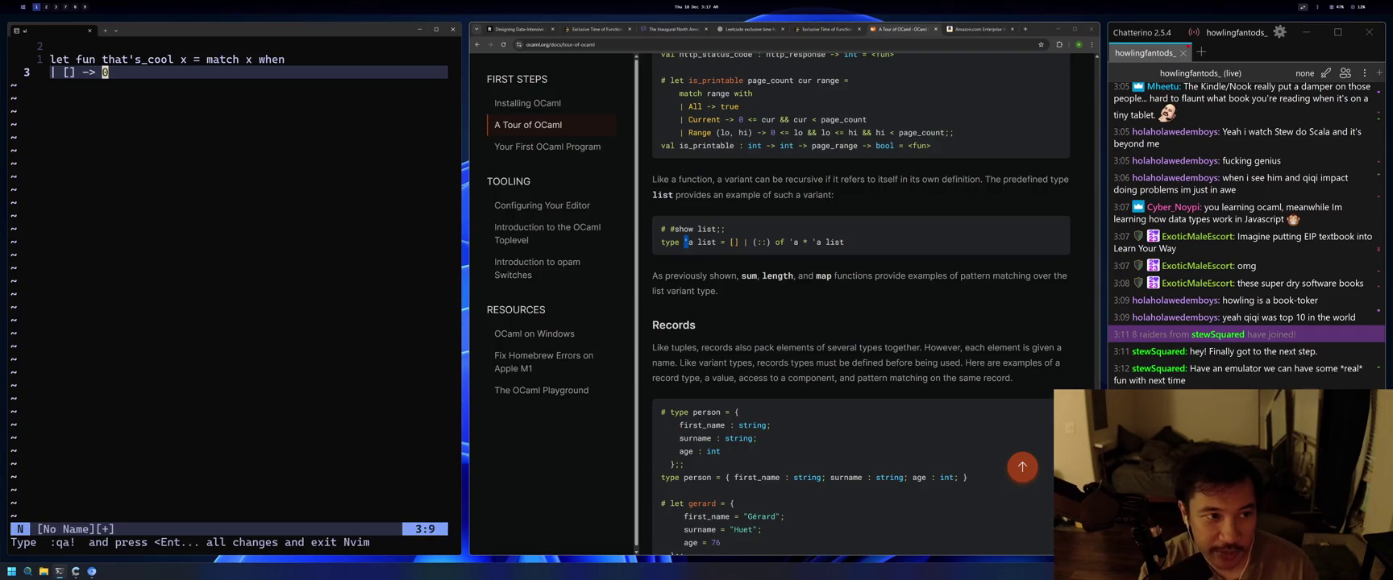
key("o")
key("Escape")
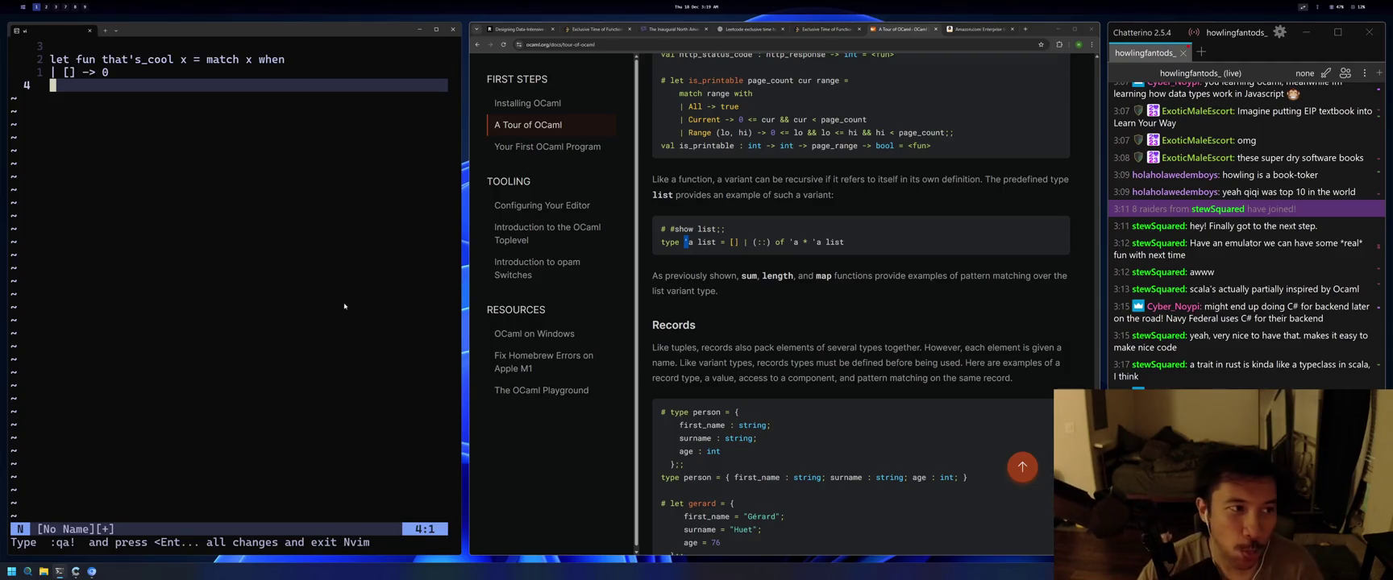
Jump to the Records section of the OCaml tour.
left_click(793, 315)
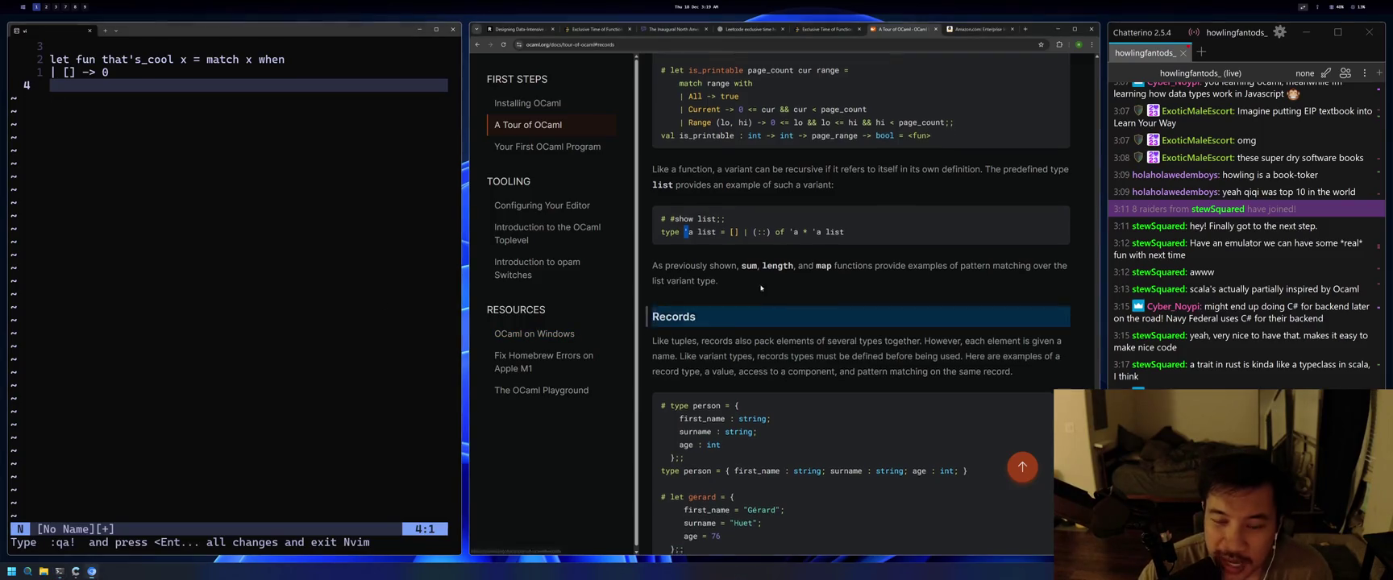
Highlight pieces of the list type definition in turn: 'a, list and type.
scroll(794, 307, "up", 4)
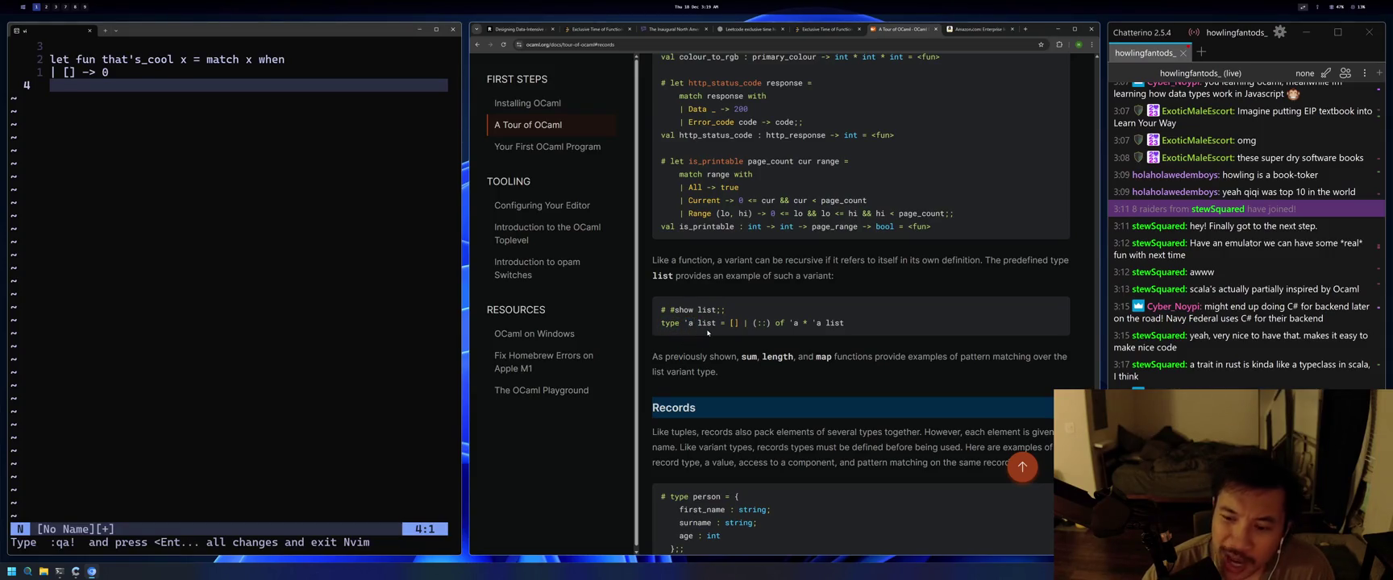
left_click_drag(690, 323, 680, 323)
left_click(685, 323)
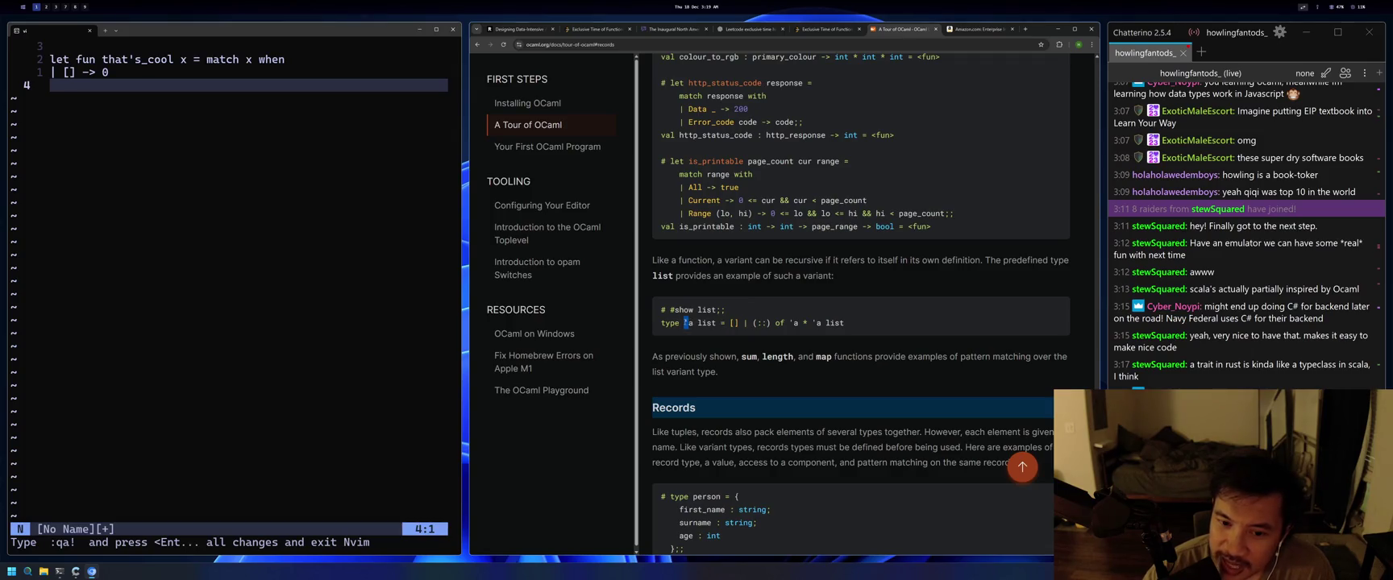
left_click_drag(685, 322, 693, 322)
left_click(701, 340)
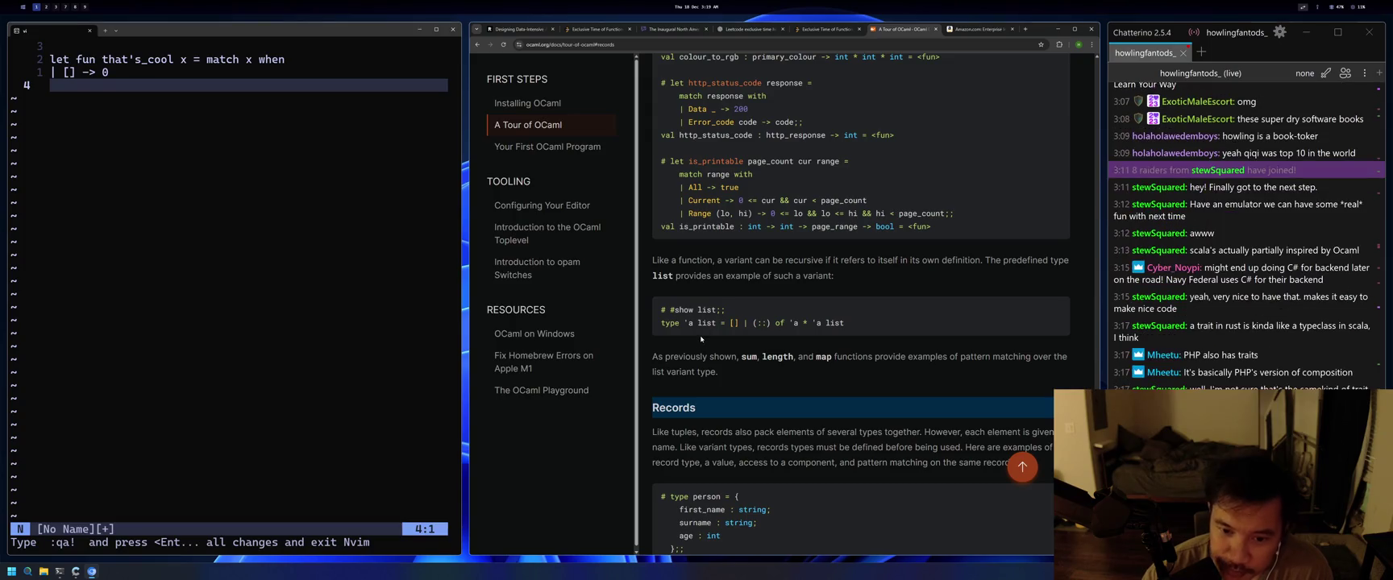
double_click(706, 323)
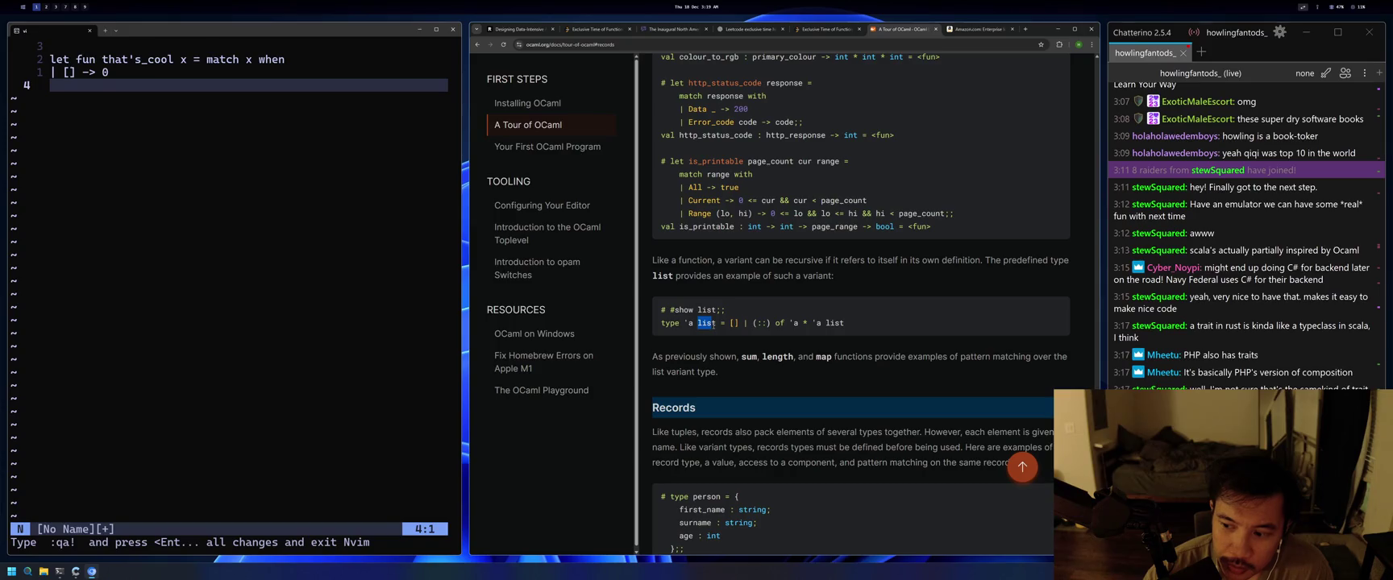
left_click(708, 325)
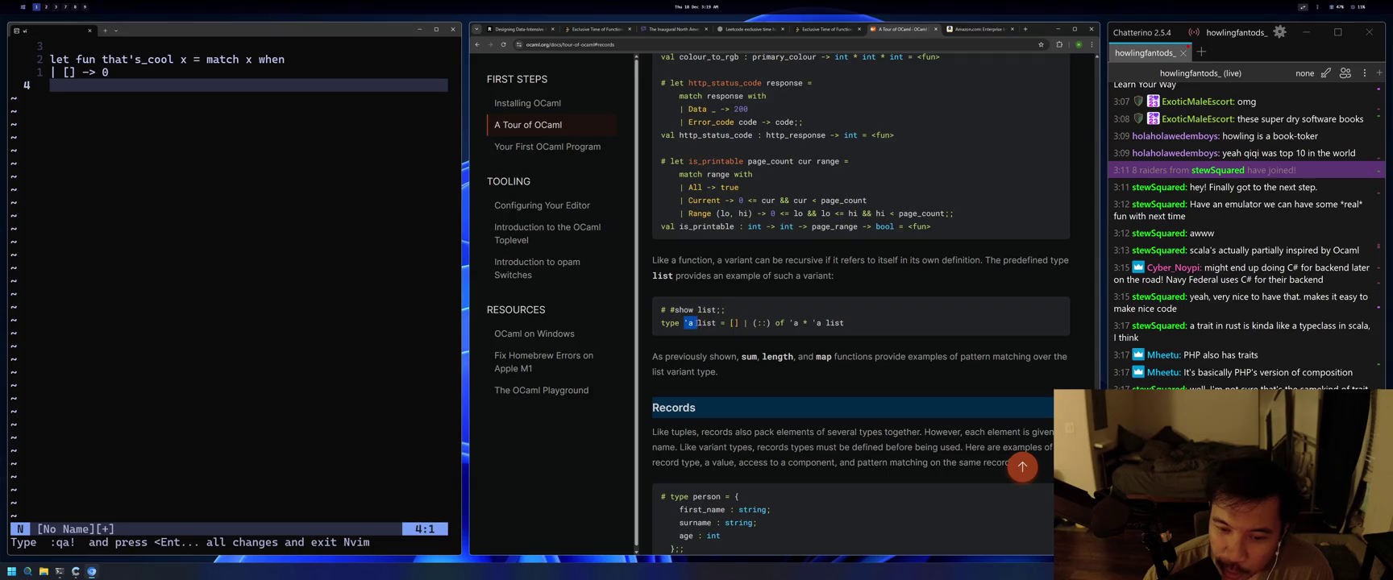
left_click_drag(839, 326, 659, 326)
left_click(658, 325)
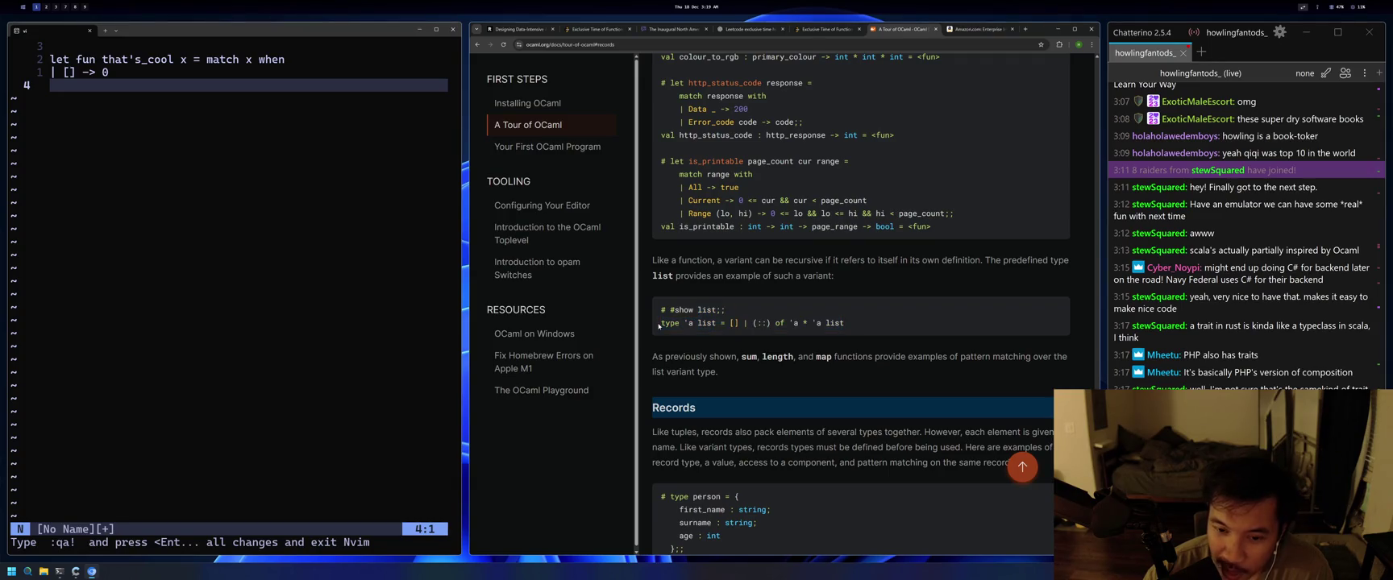
left_click_drag(660, 323, 670, 324)
left_click(692, 337)
Highlight |, (::), 'a, * and list, then select the whole 'type 'a list = [] | (::) of 'a * 'a list' line.
double_click(746, 323)
left_click(755, 347)
mouse_move(749, 323)
left_mouse_down()
mouse_move(772, 323)
mouse_move(772, 357)
mouse_move(763, 323)
left_mouse_up()
left_click(771, 339)
double_click(797, 323)
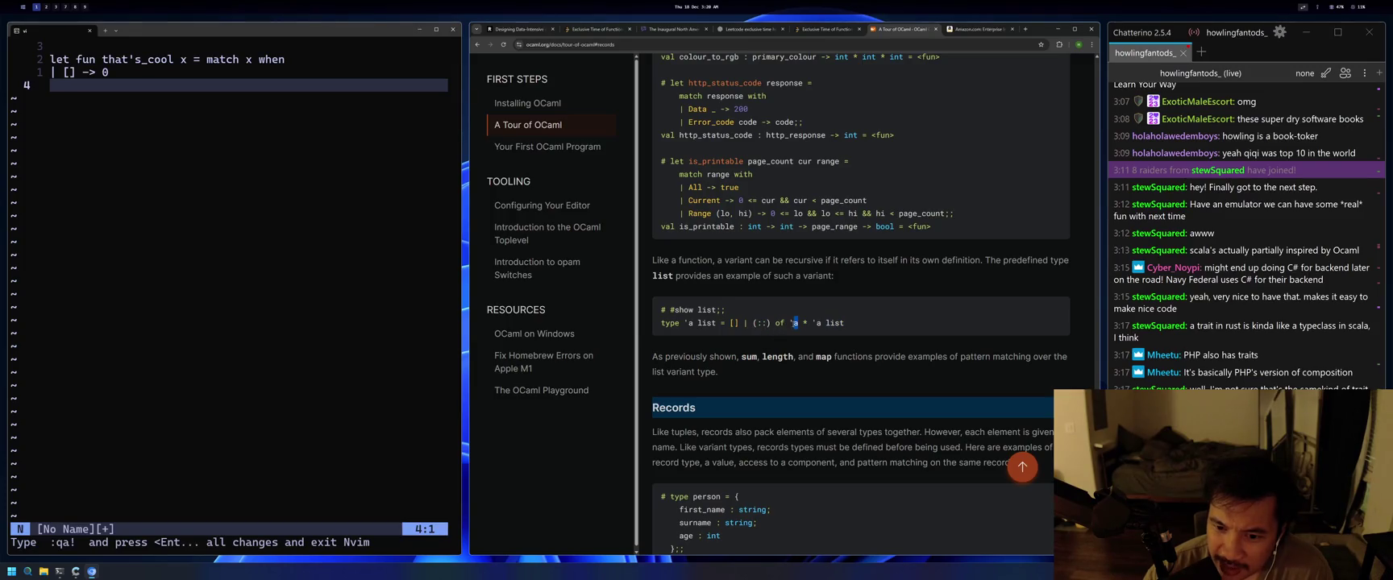
double_click(805, 323)
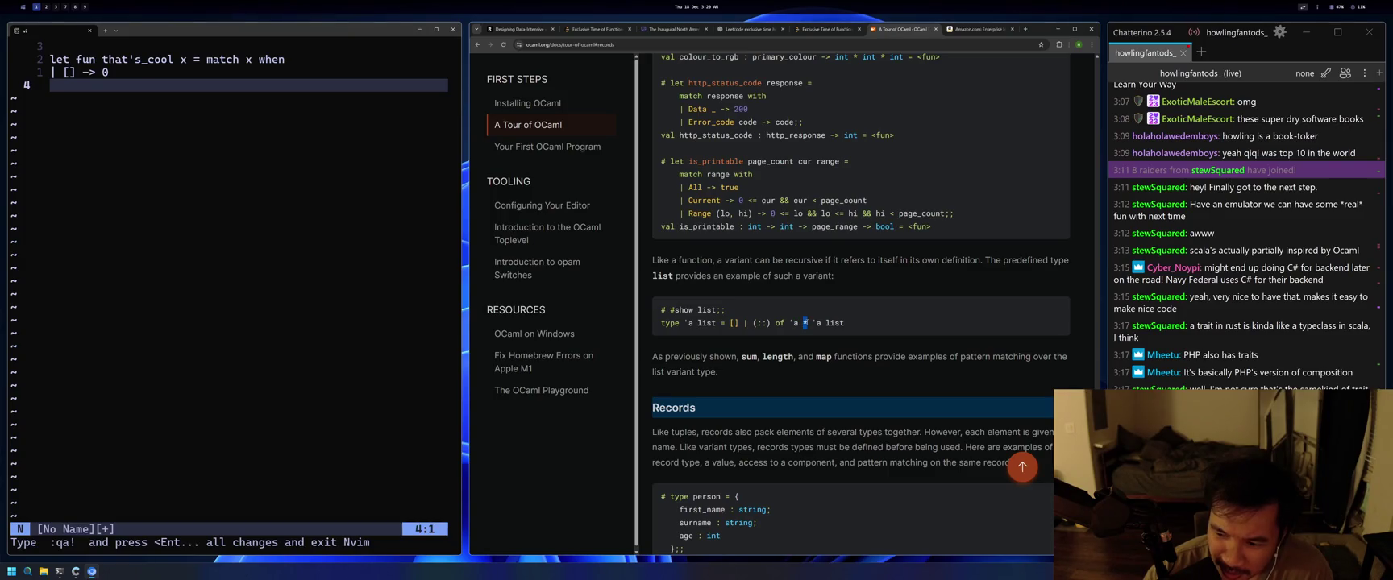
left_click_drag(826, 323, 844, 323)
left_click_drag(846, 324, 662, 331)
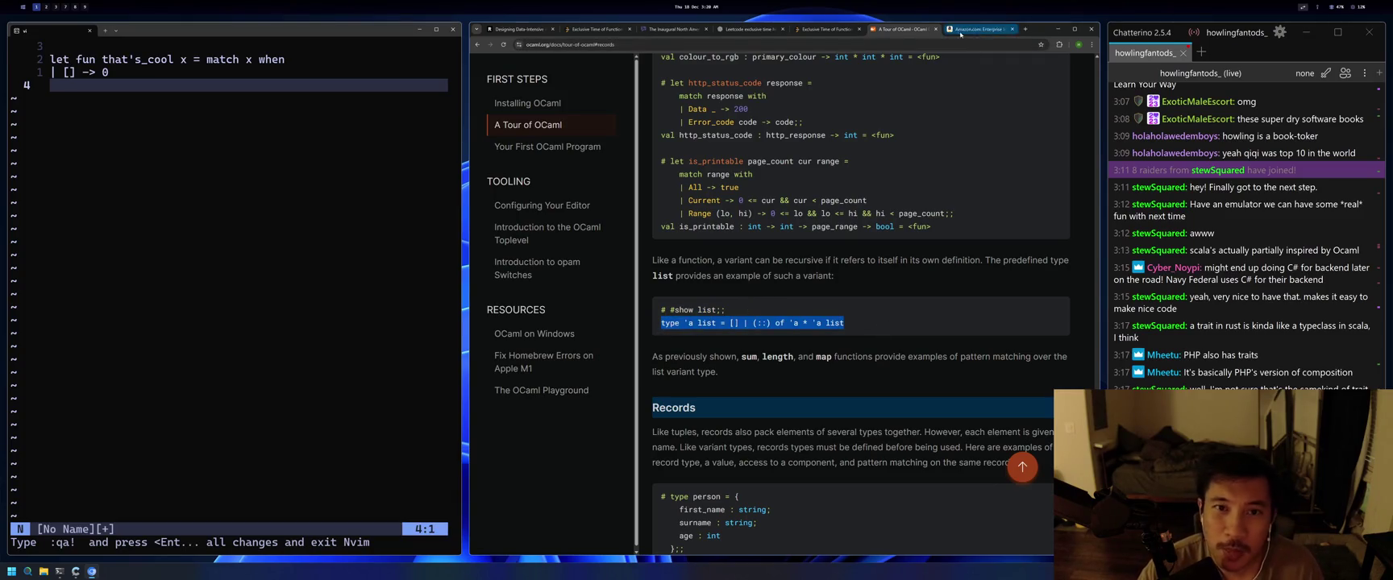
Ask ChatGPT 'can you explain this to me' about the selected list type definition.
left_click(750, 29)
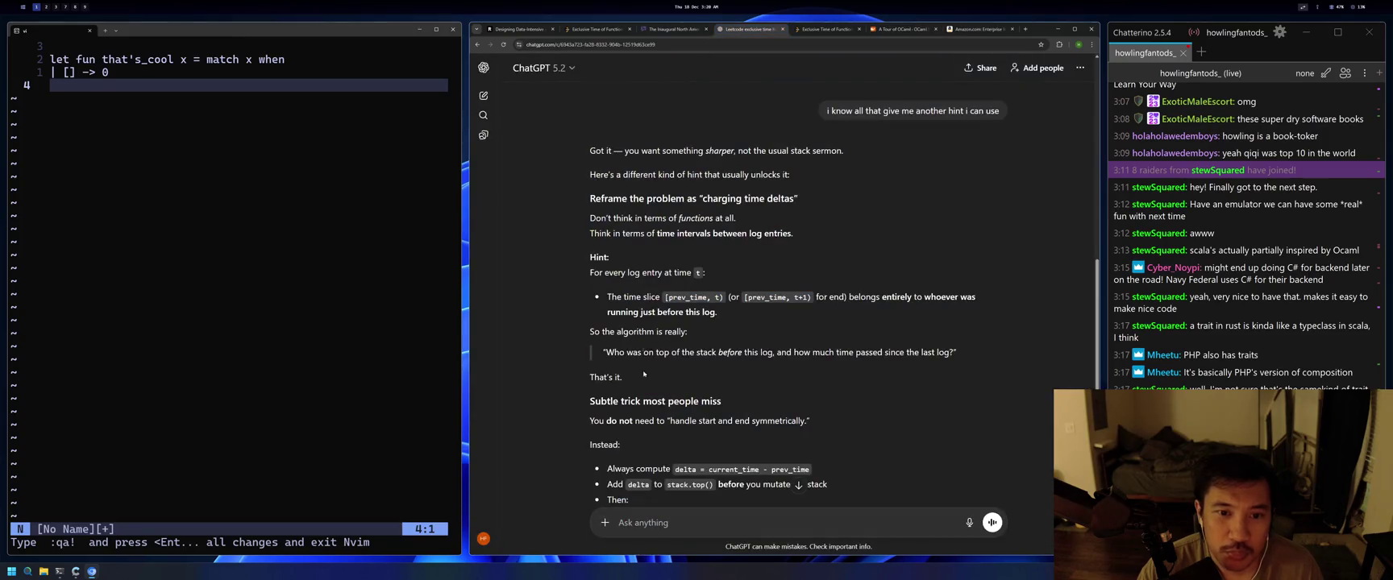
type("can")
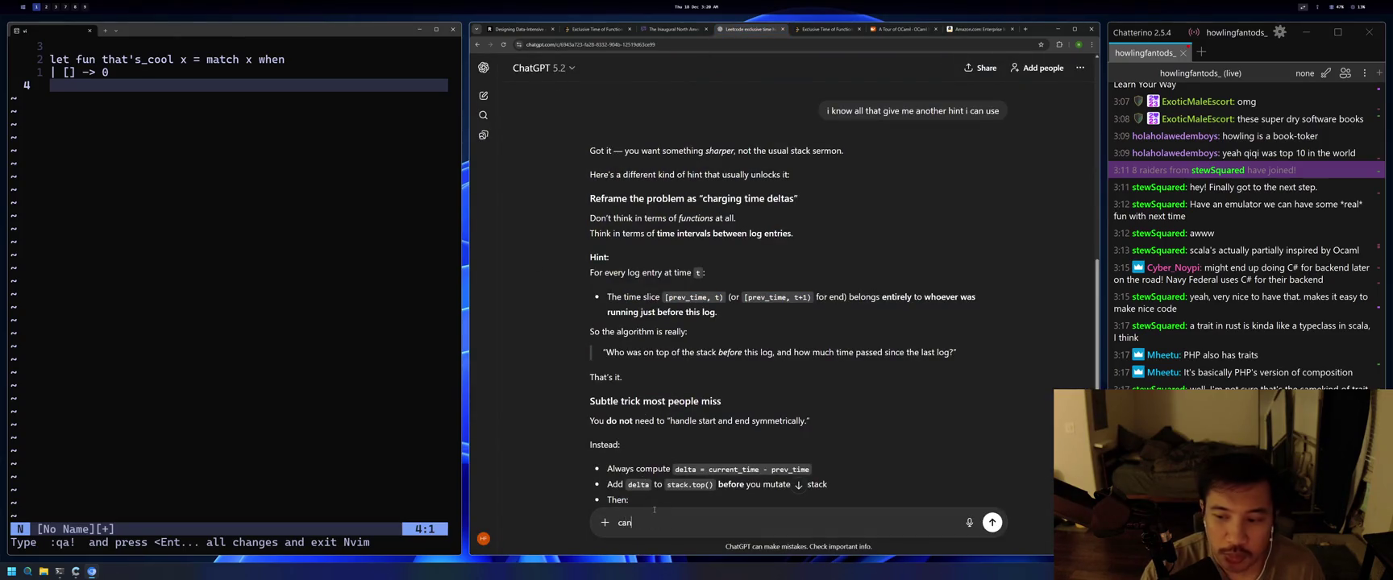
type(" you explain this ")
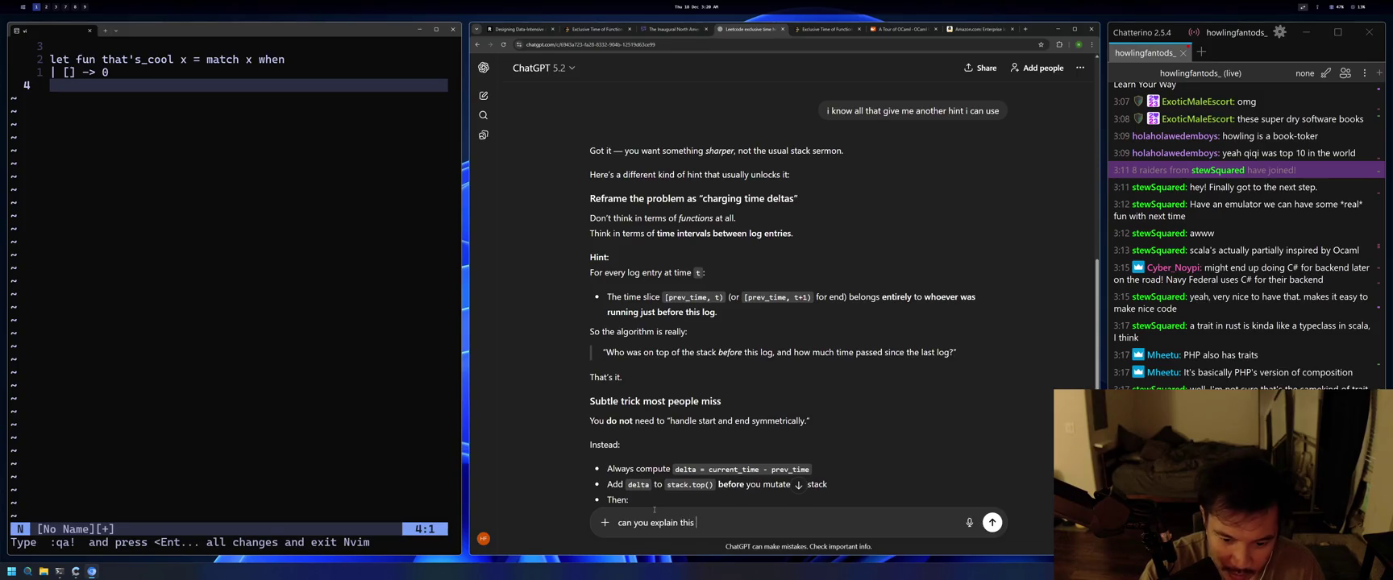
type("to me")
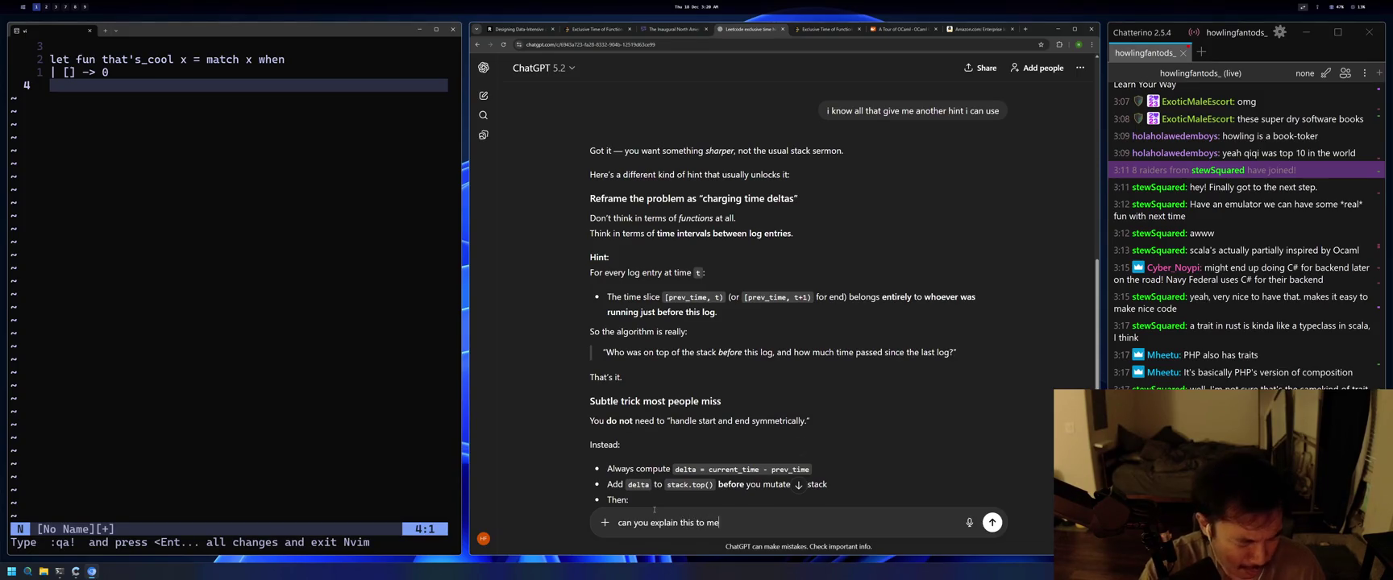
key("shift+Return")
key("Return")
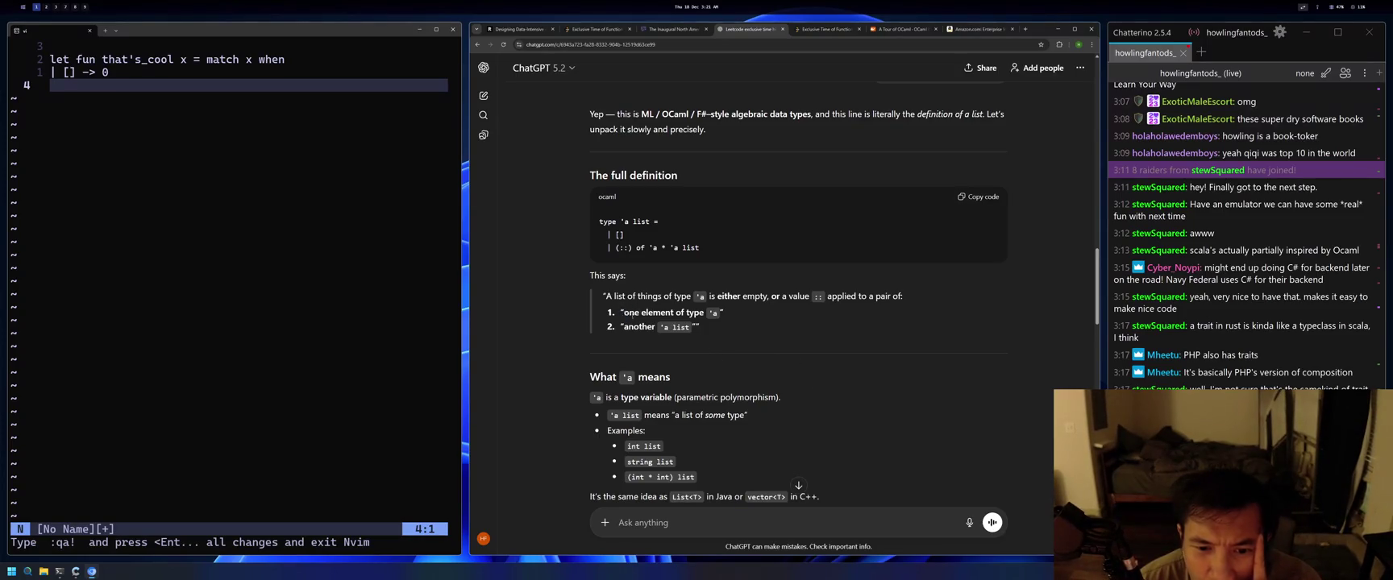
left_click_drag(624, 313, 736, 322)
left_click(743, 317)
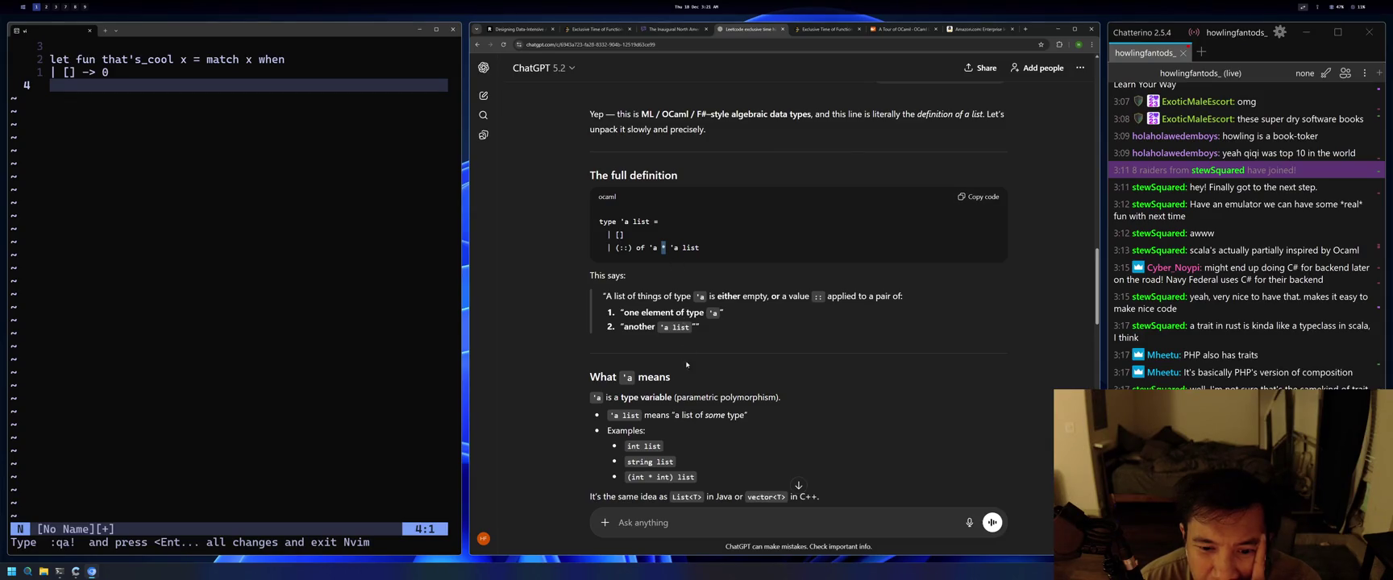
scroll(701, 406, "down", 1)
left_click(711, 368)
left_click_drag(670, 396, 694, 408)
scroll(719, 407, "down", 1)
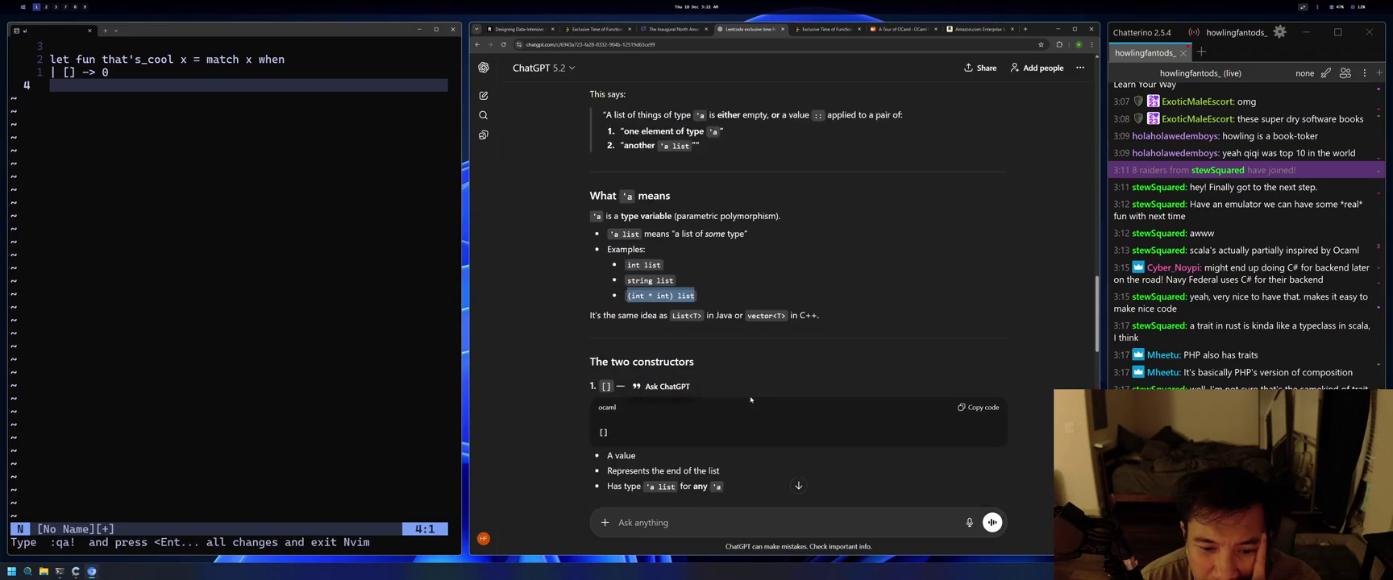
left_click(765, 358)
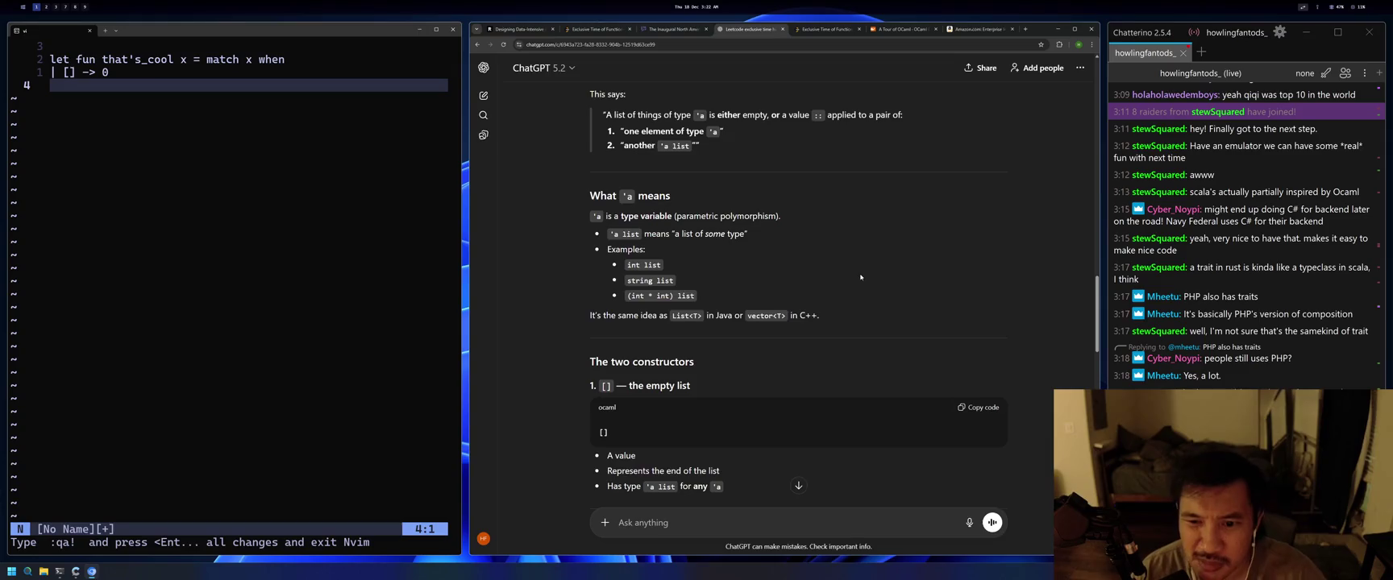
key("ctrl+t")
type("does c")
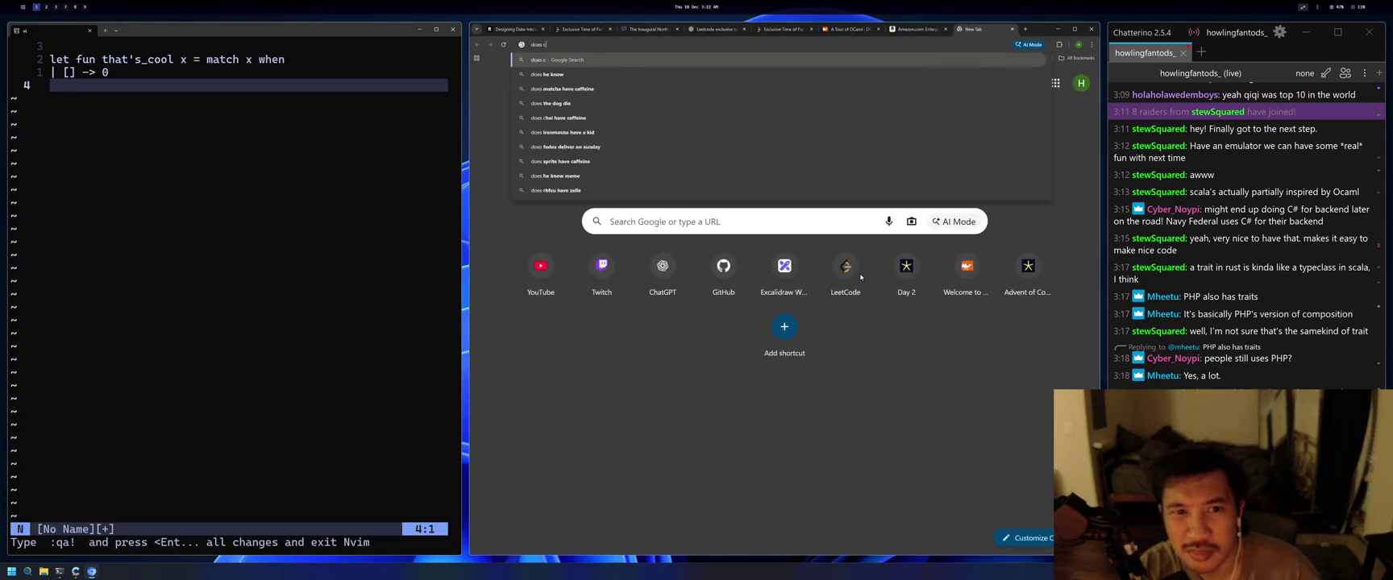
type("lou")
key("BackSpace")
type("jure")
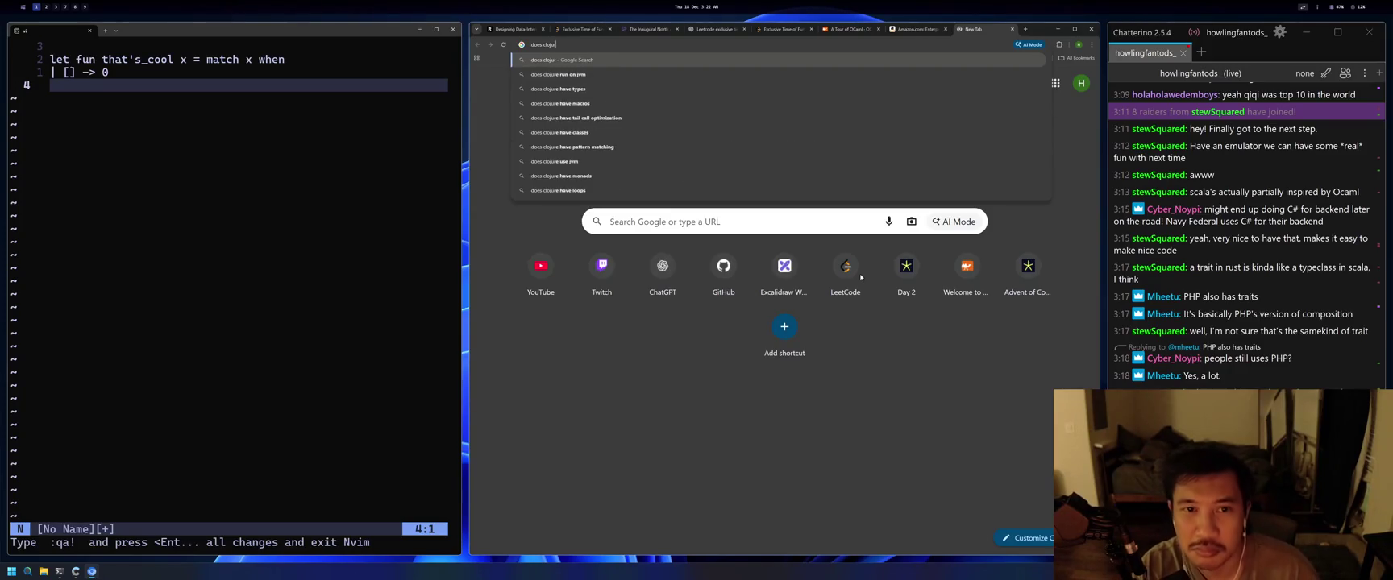
key("Down")
key("Return")
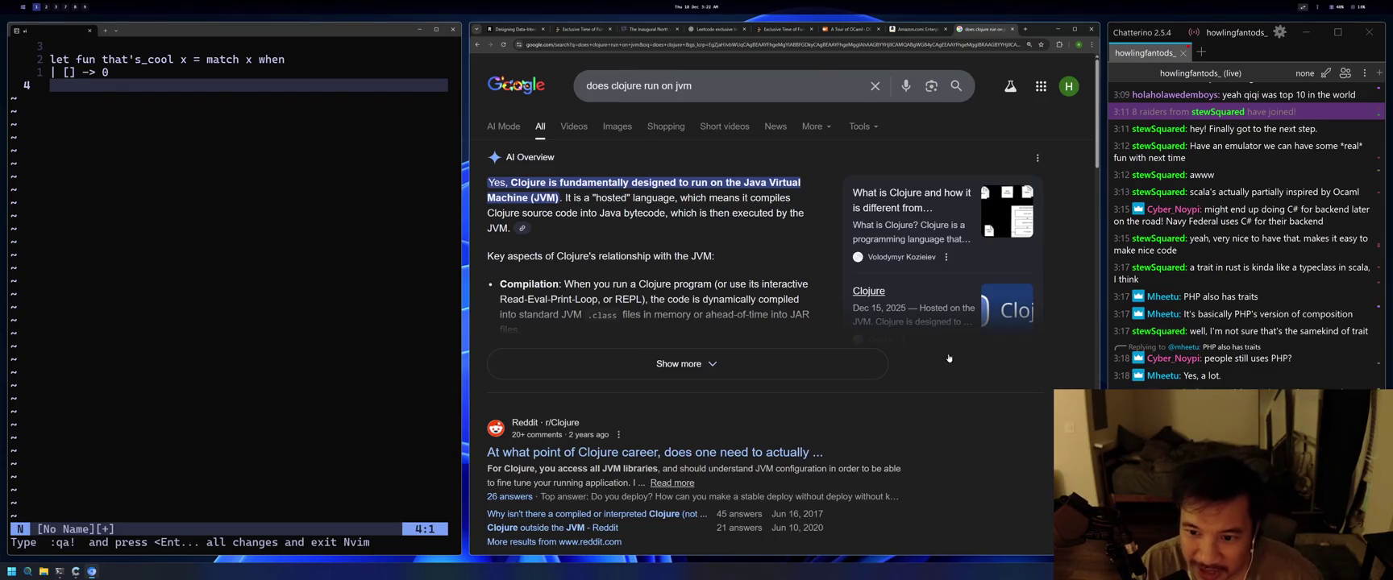
scroll(998, 401, "down", 3)
scroll(997, 409, "down", 2)
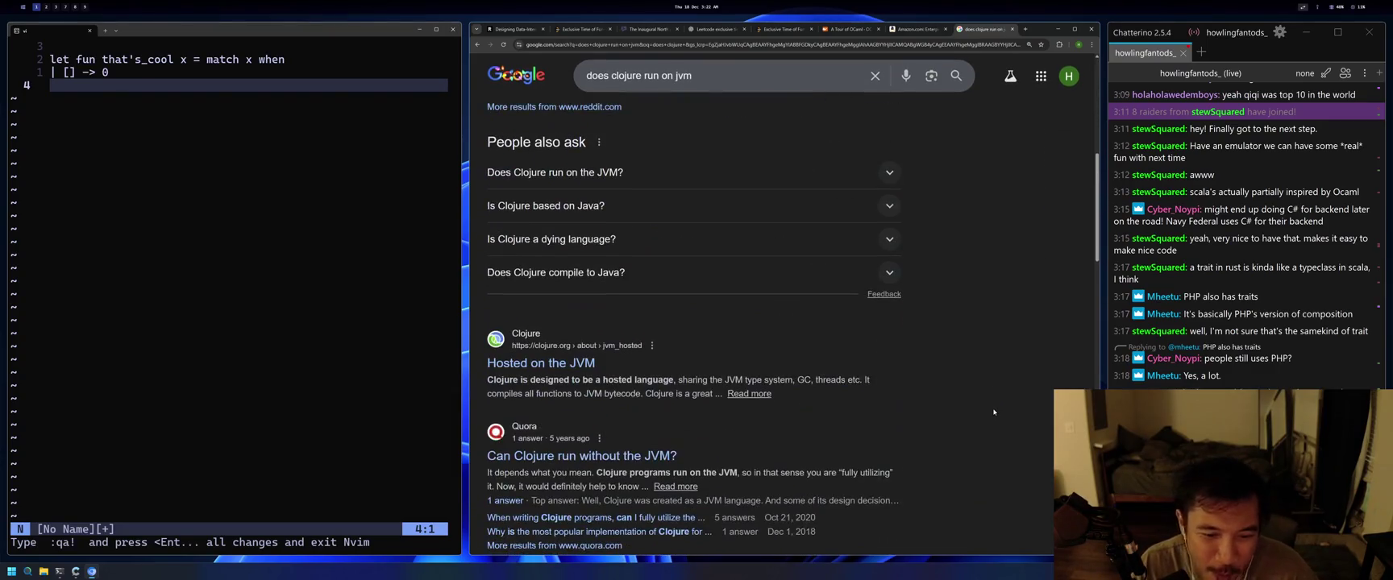
left_click(1013, 30)
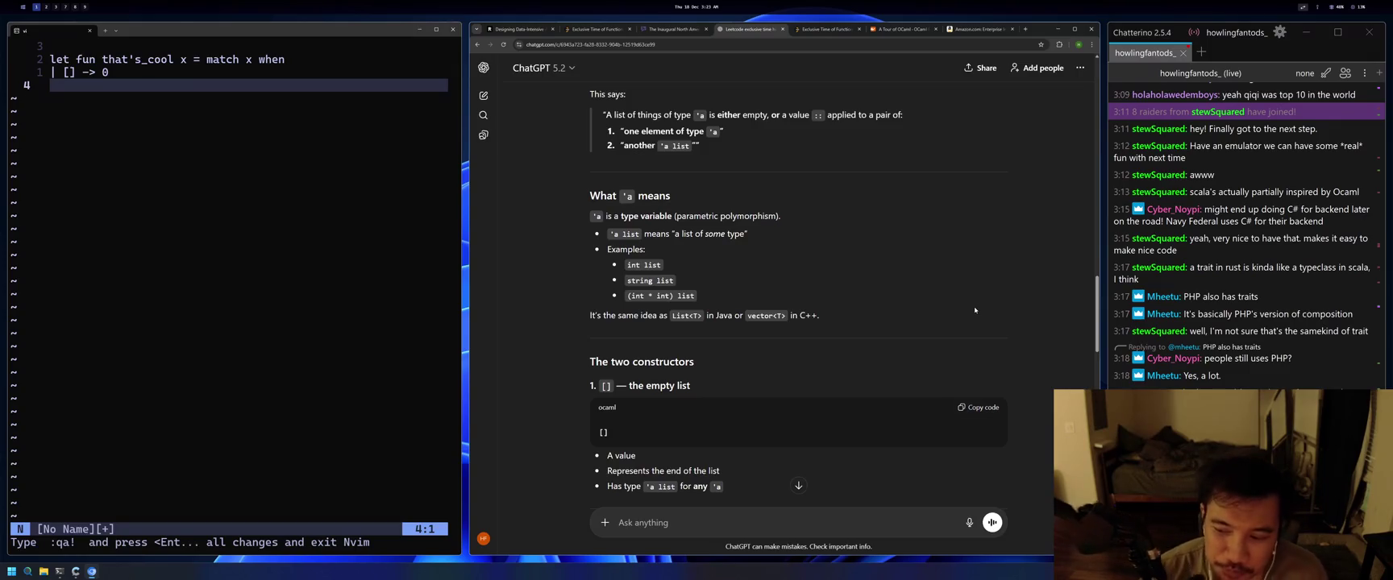
Scroll ChatGPT's reply to the empty-list constructor notes and highlight the phrase any 'a.
scroll(825, 309, "down", 1)
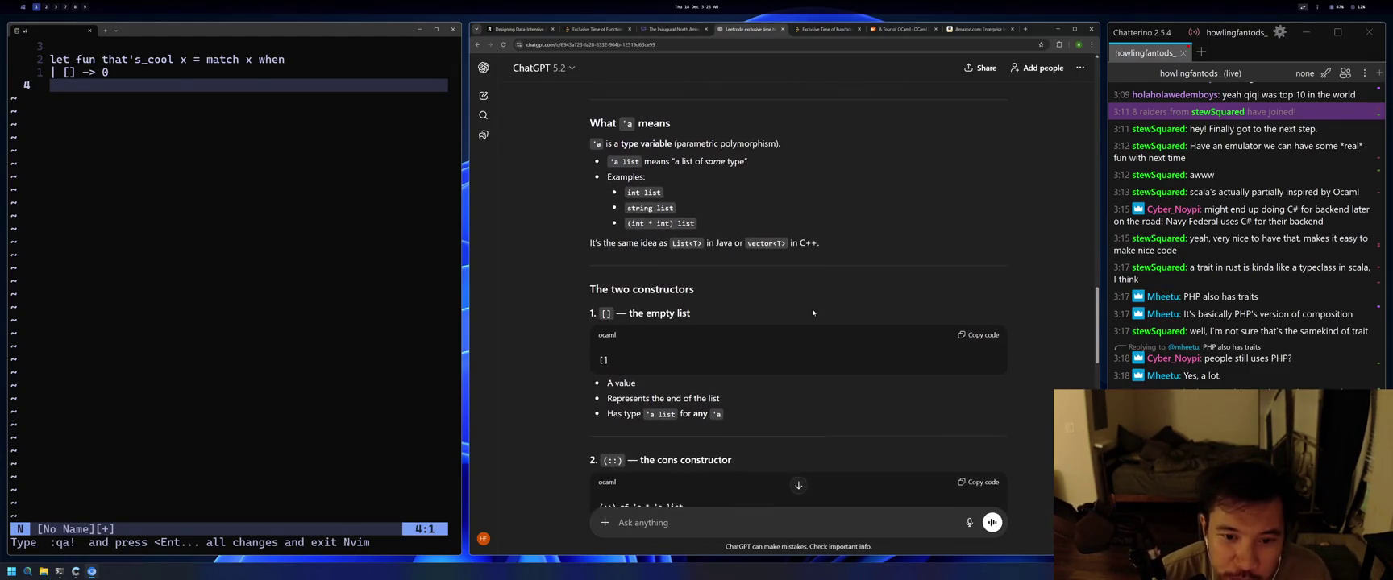
scroll(740, 285, "up", 1)
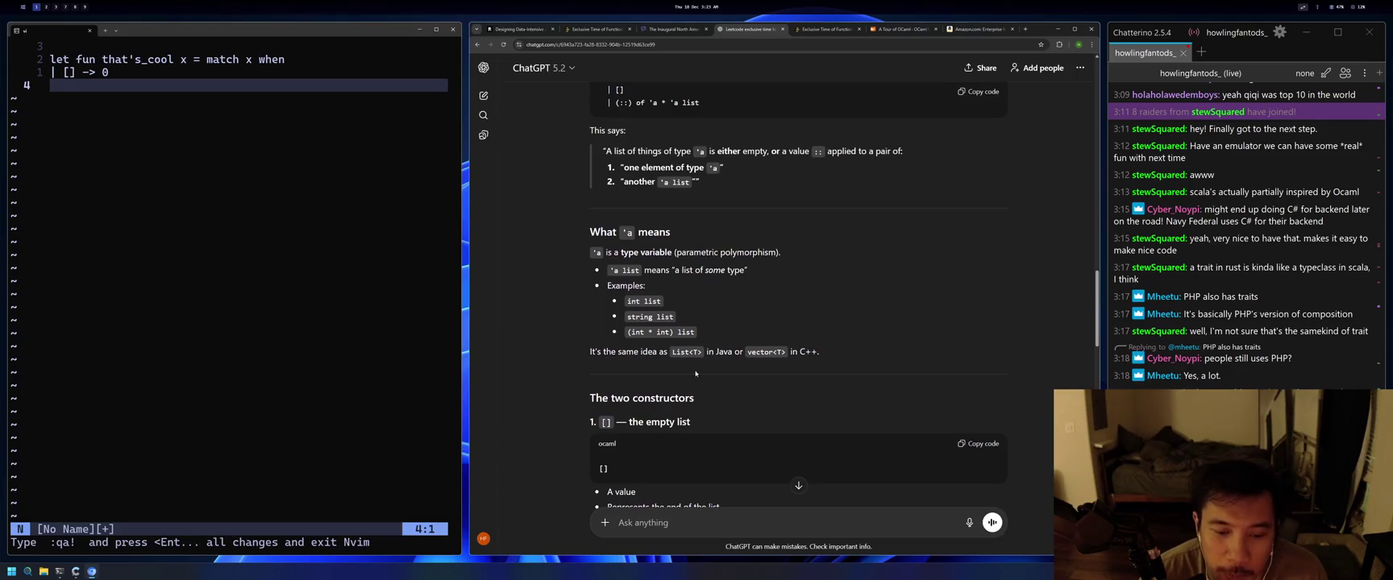
scroll(695, 373, "down", 3)
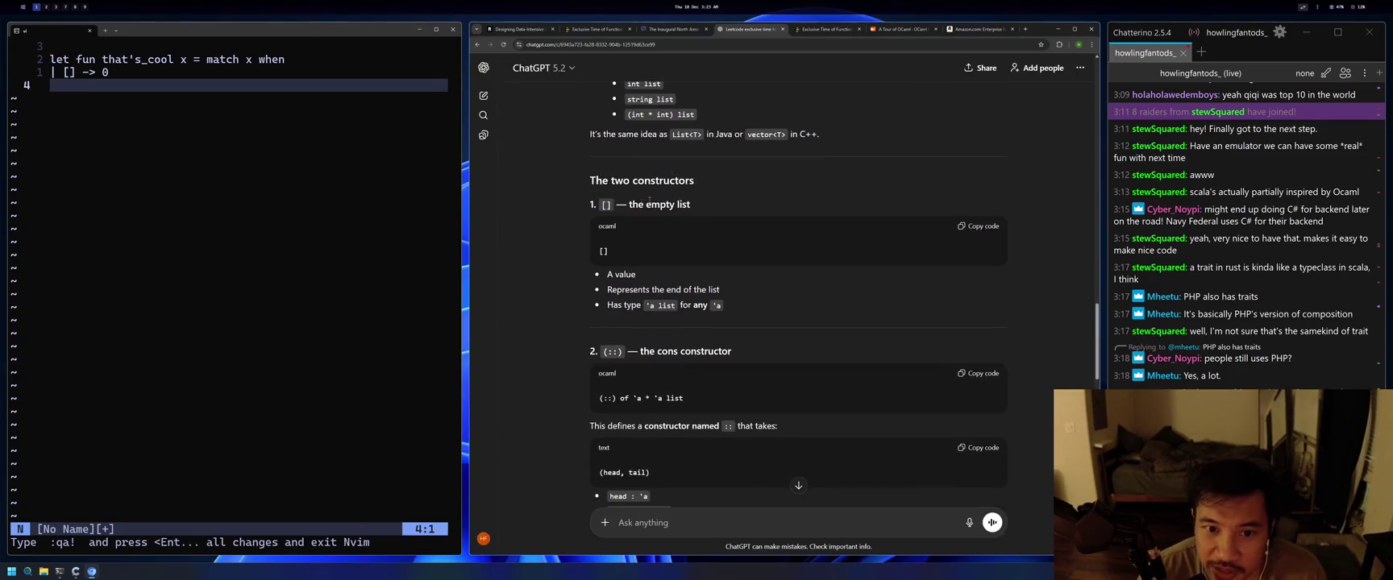
left_click_drag(651, 289, 644, 305)
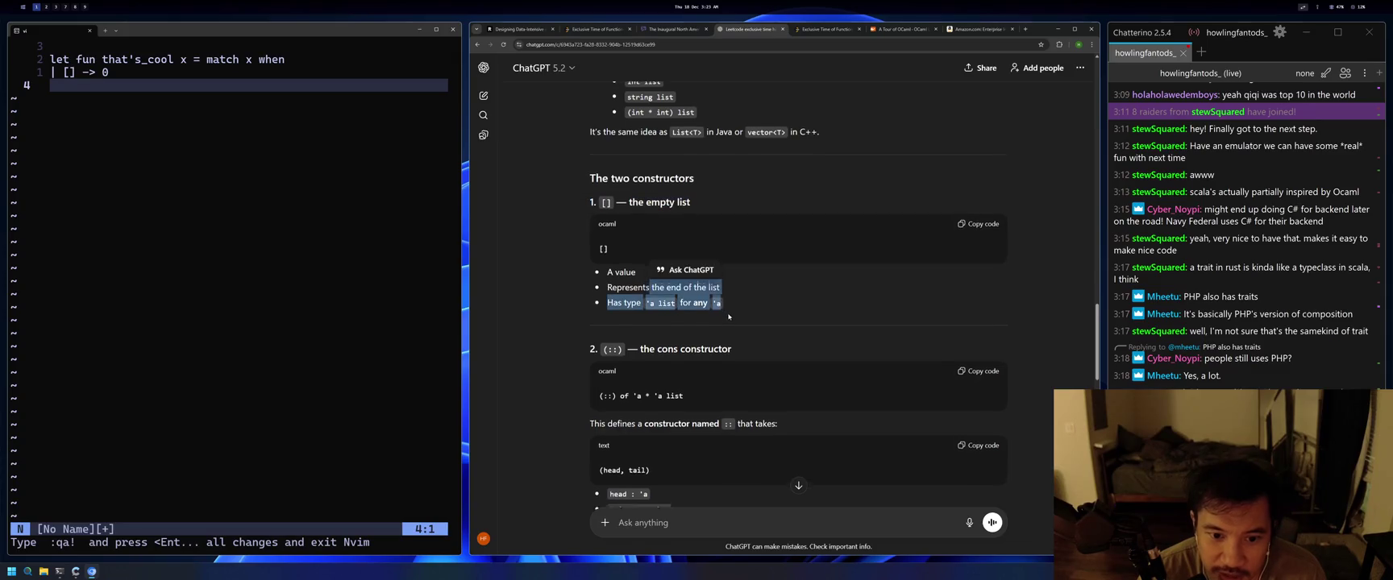
scroll(666, 314, "down", 1)
left_click(666, 287)
left_click_drag(694, 270, 730, 275)
left_click(719, 309)
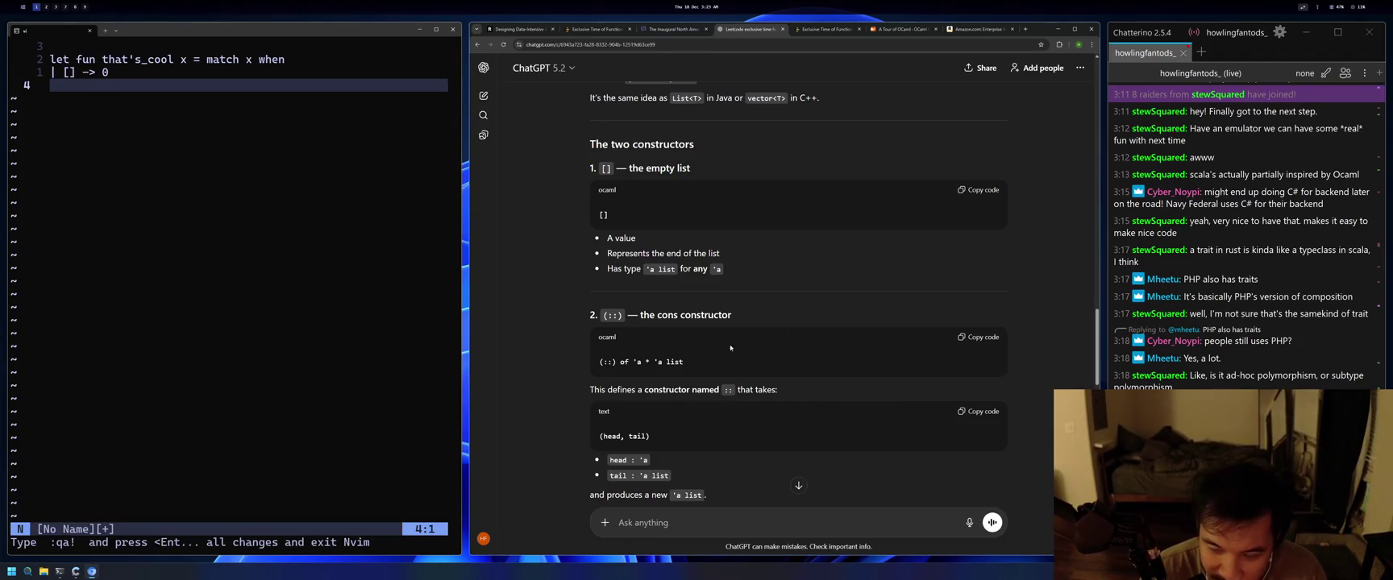
Highlight the cons constructor heading, the :: name and 'a list in its type line.
scroll(623, 334, "down", 2)
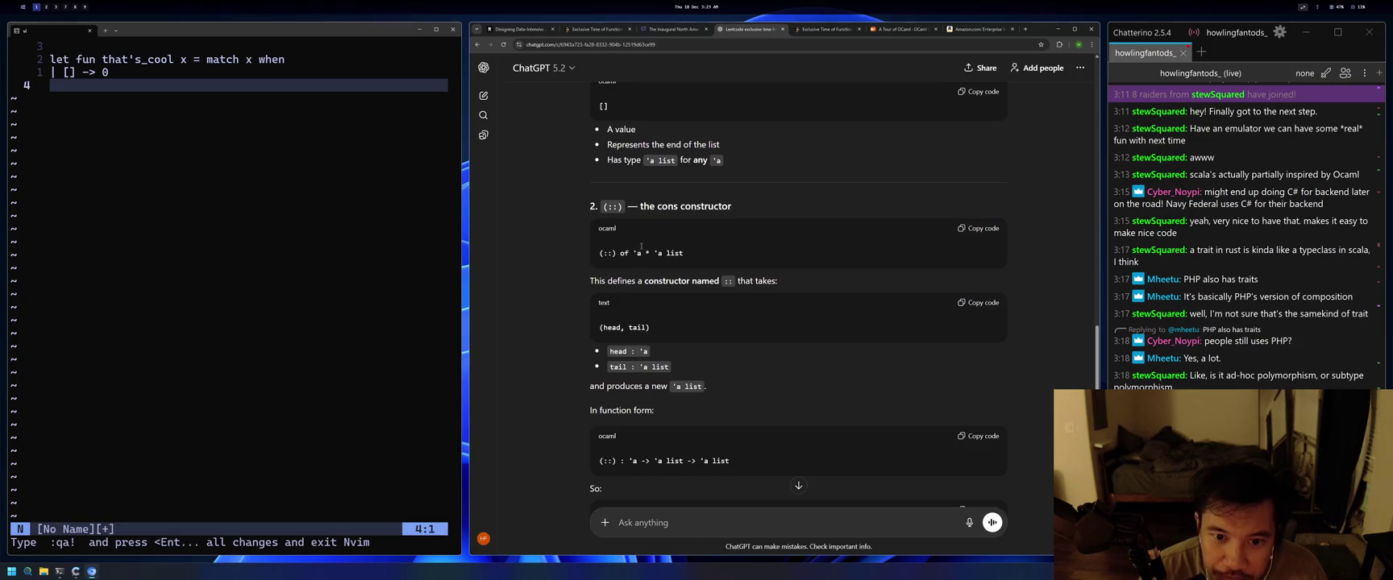
left_click_drag(762, 209, 640, 206)
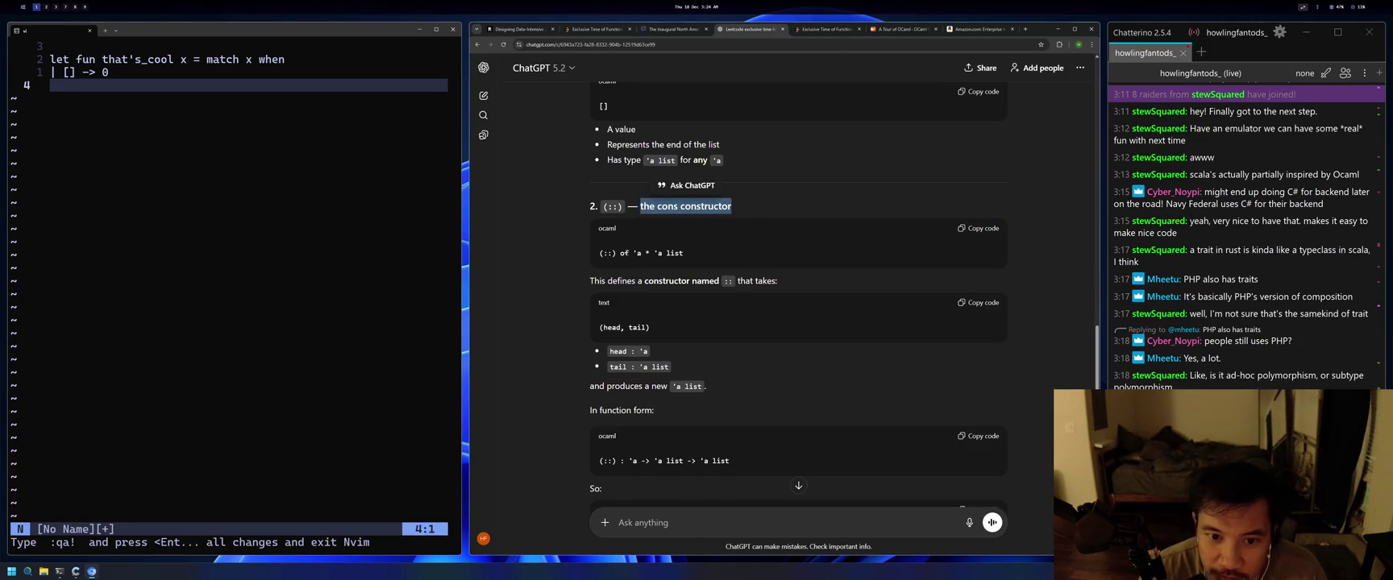
left_click(723, 287)
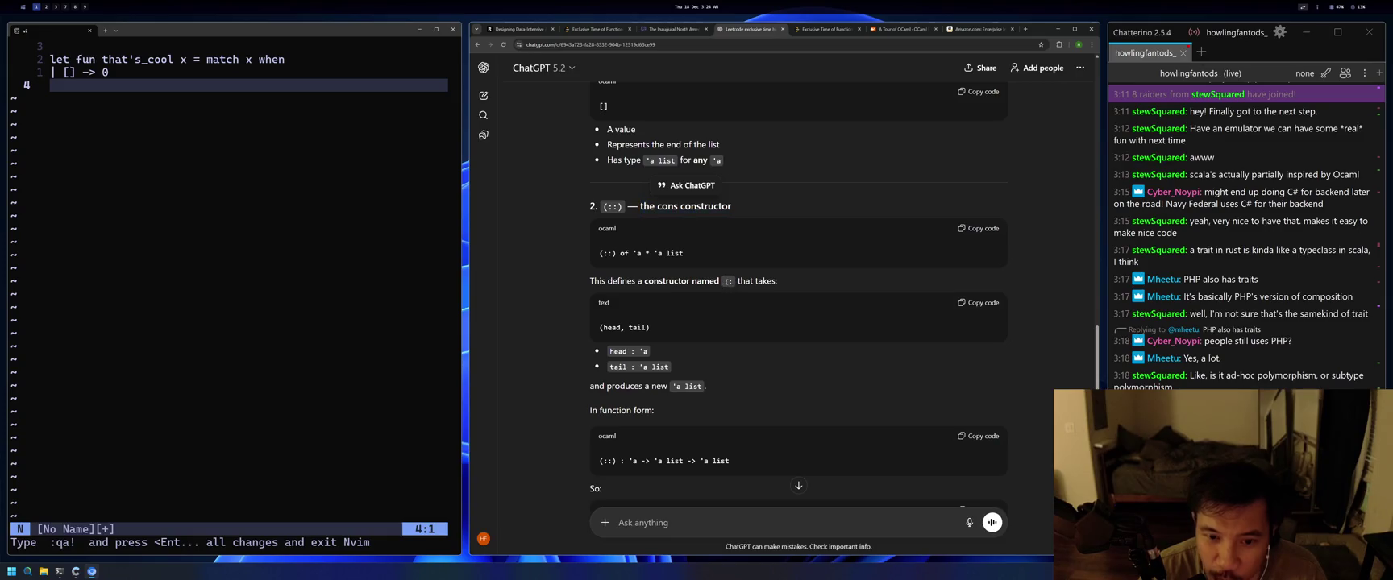
double_click(727, 282)
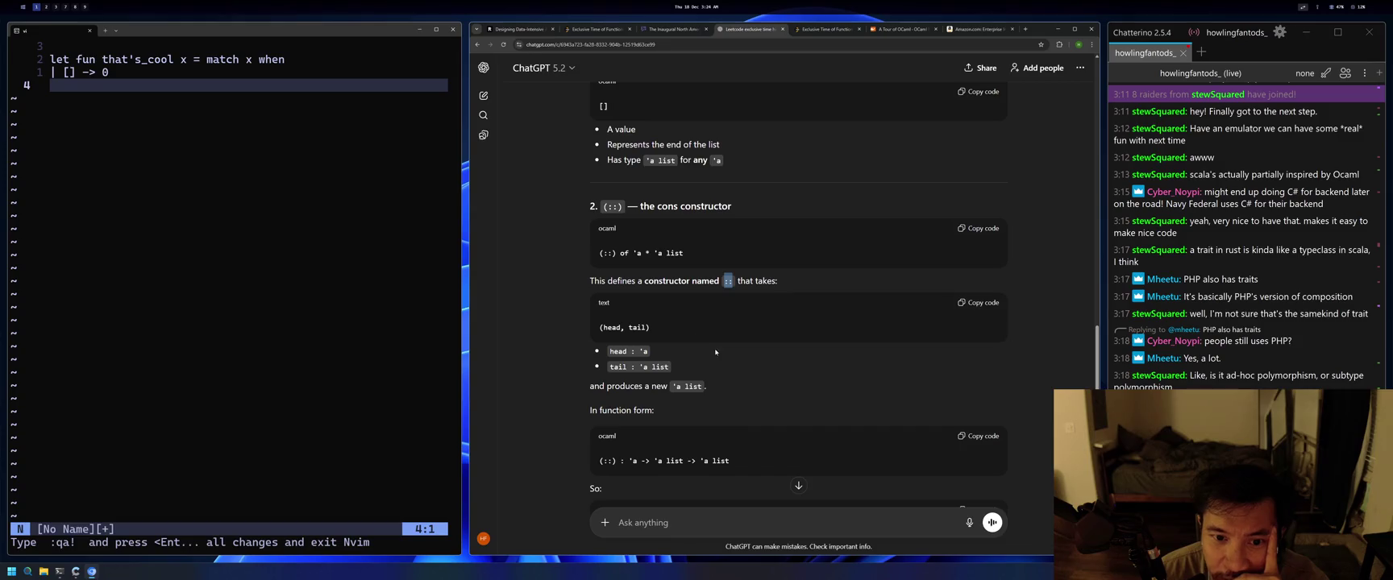
left_click_drag(654, 254, 720, 255)
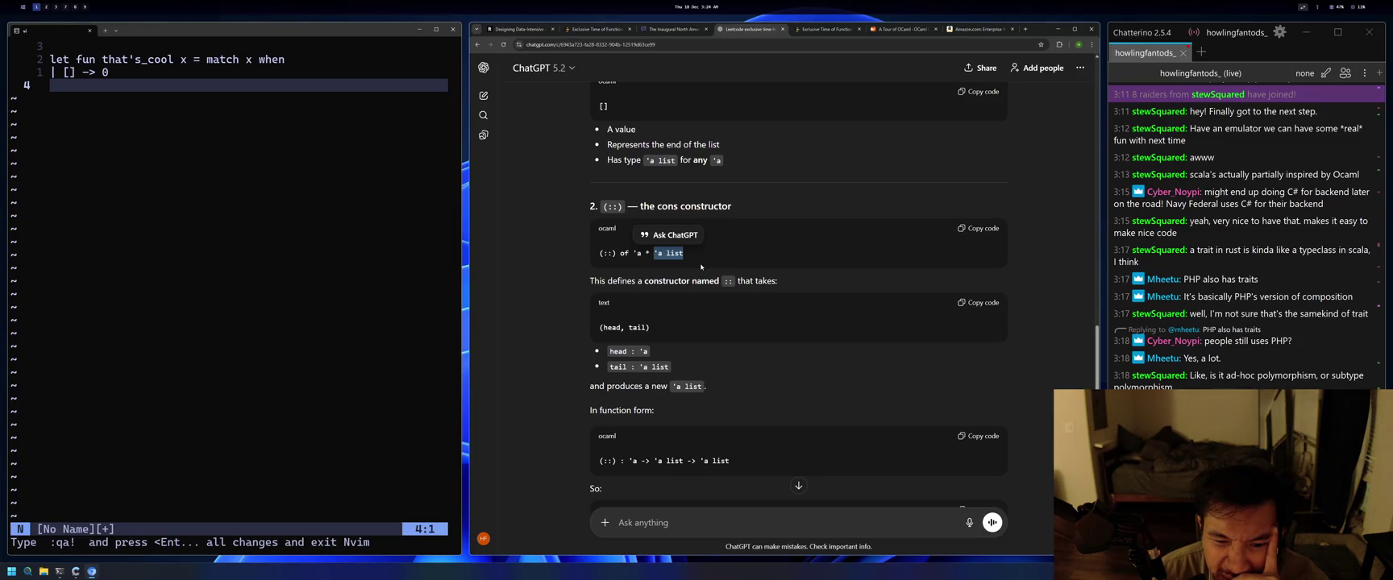
left_click(700, 267)
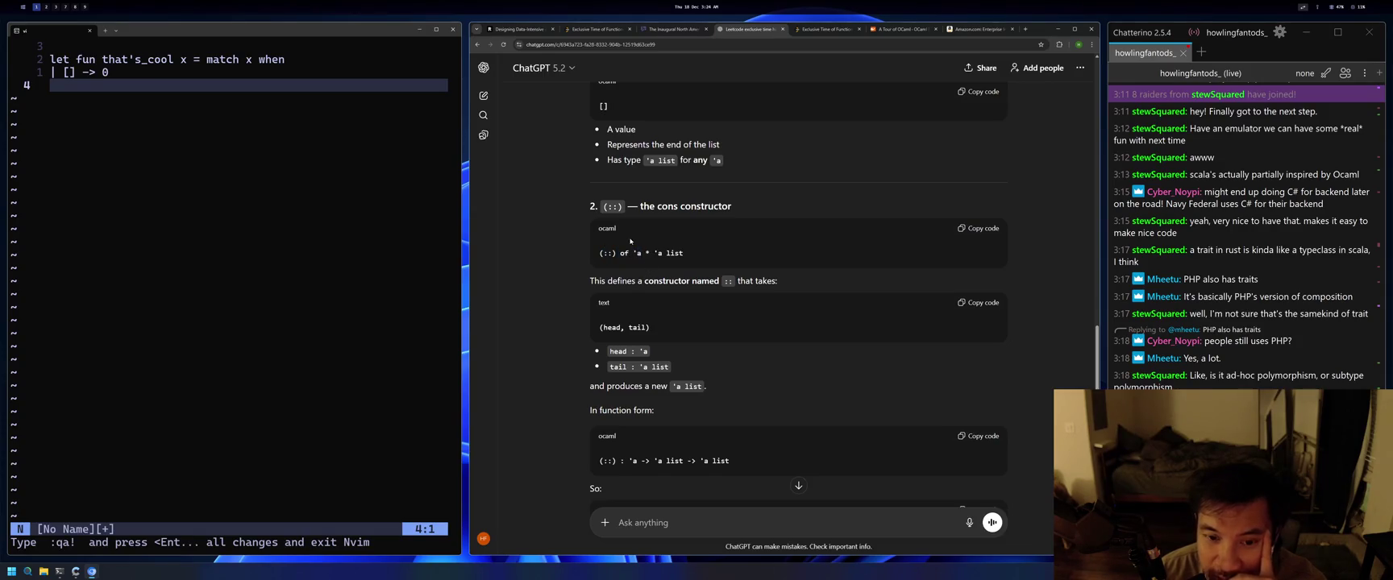
double_click(668, 256)
left_click(660, 254)
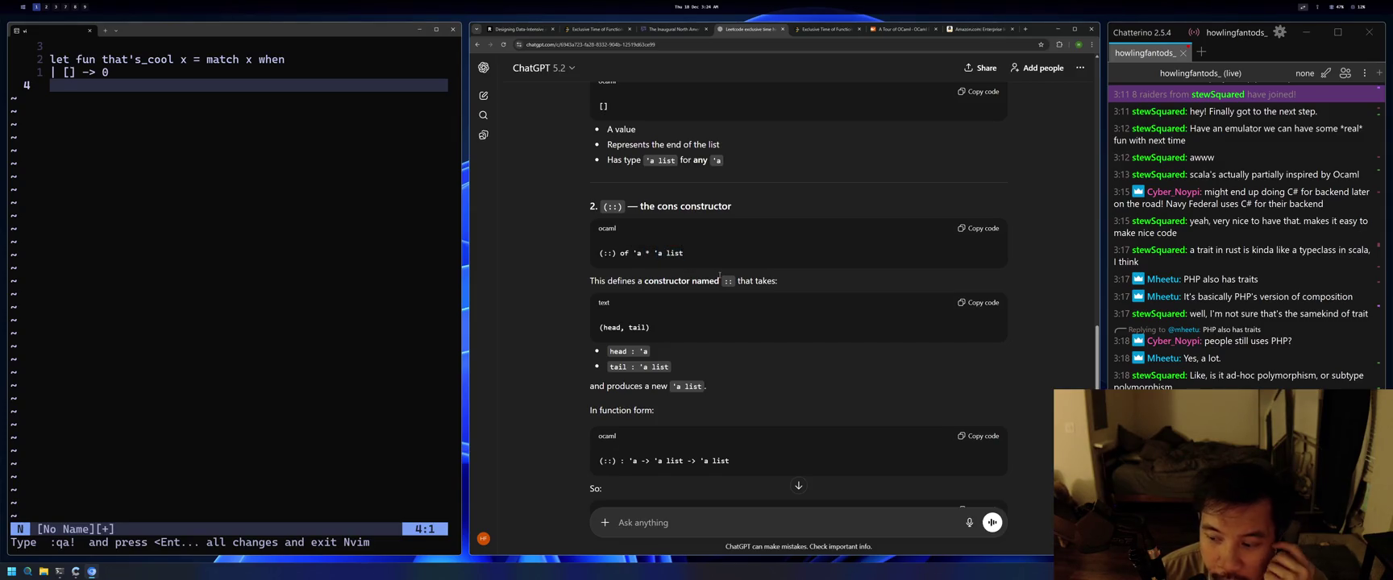
Scroll to the function-form signature, highlight (::), and copy the '(::) : 'a -> 'a list -> 'a list' block.
scroll(763, 305, "down", 1)
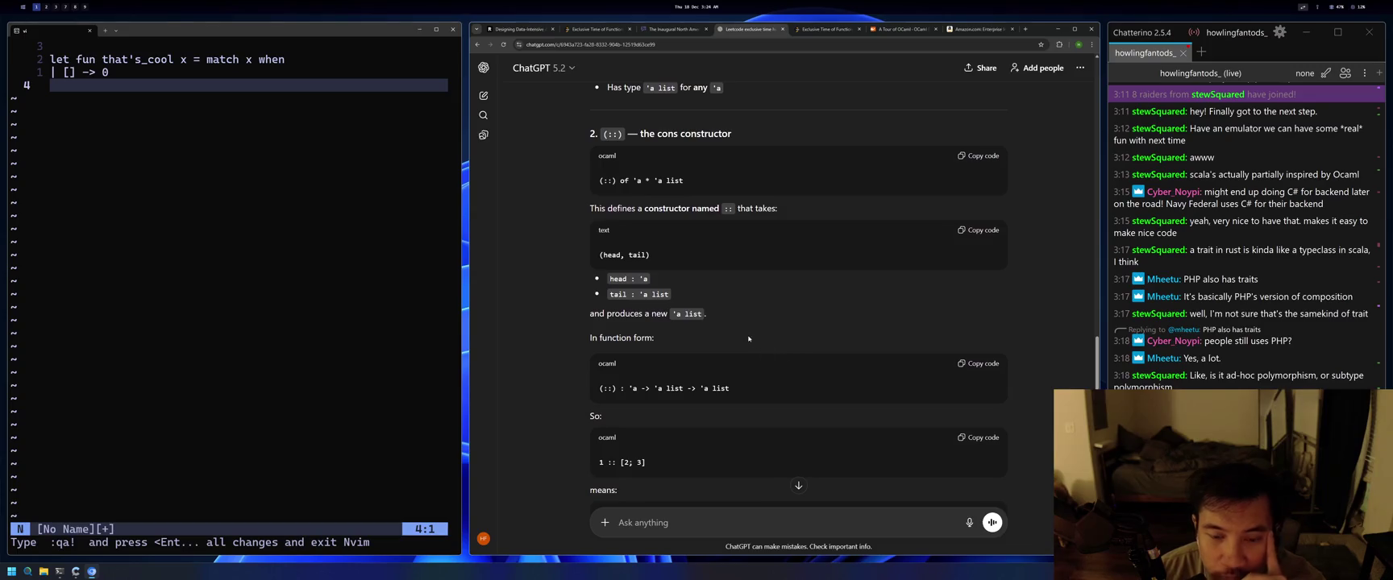
scroll(706, 371, "down", 1)
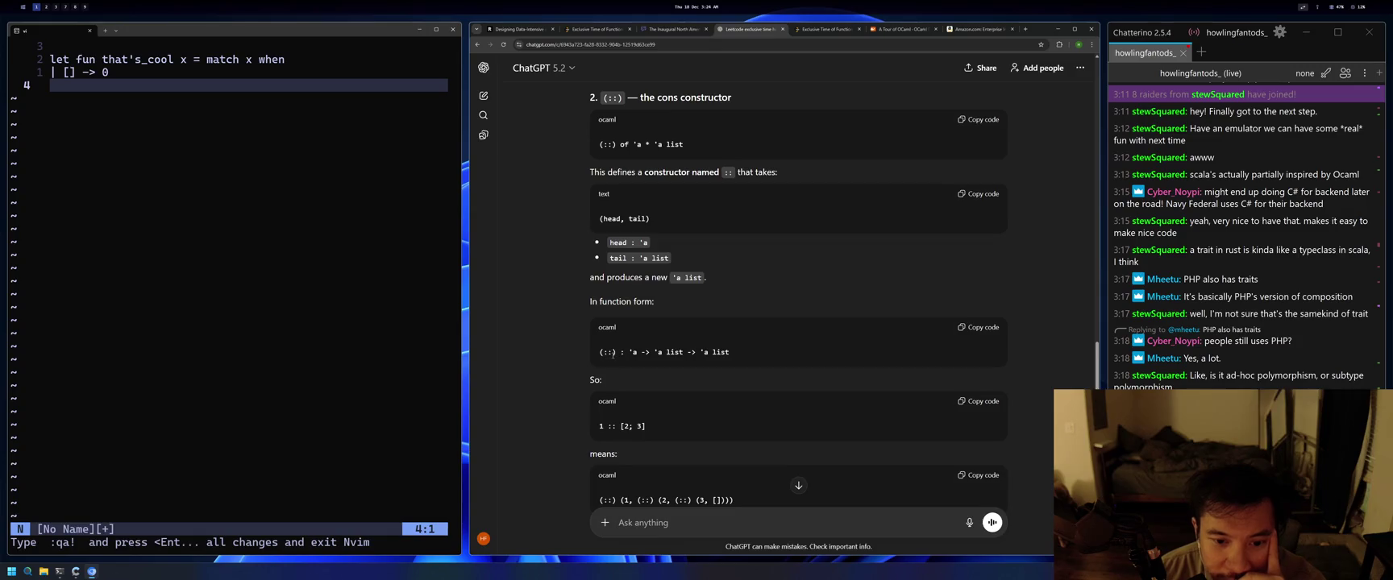
scroll(637, 331, "down", 1)
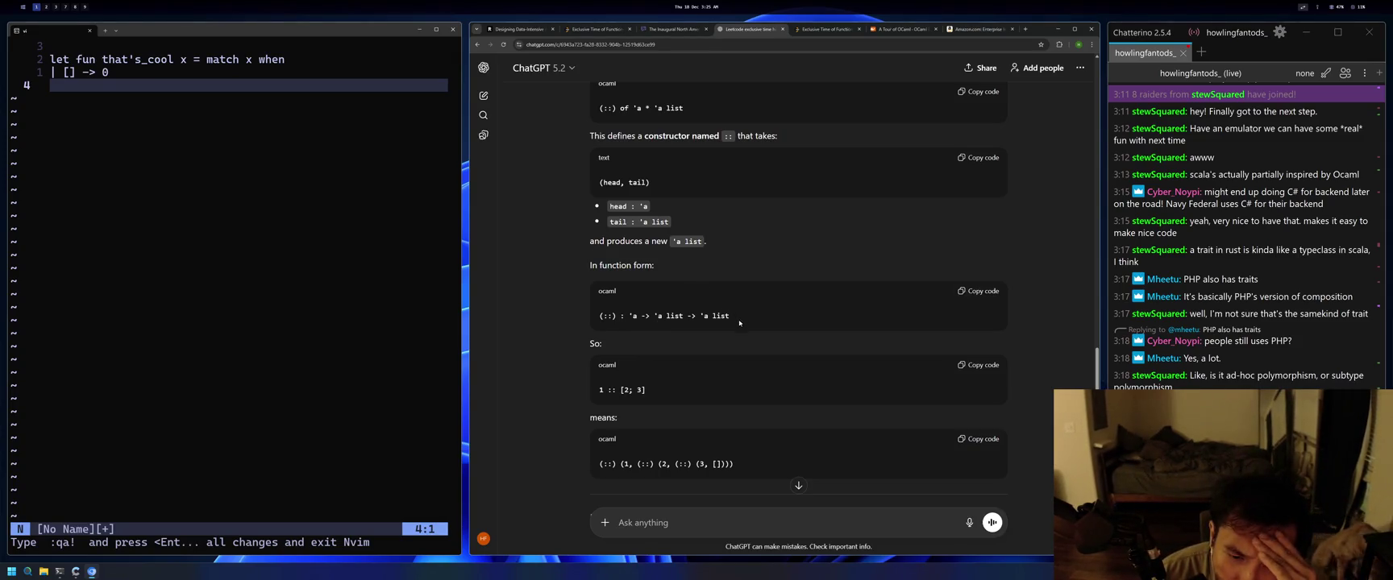
left_click_drag(600, 315, 625, 316)
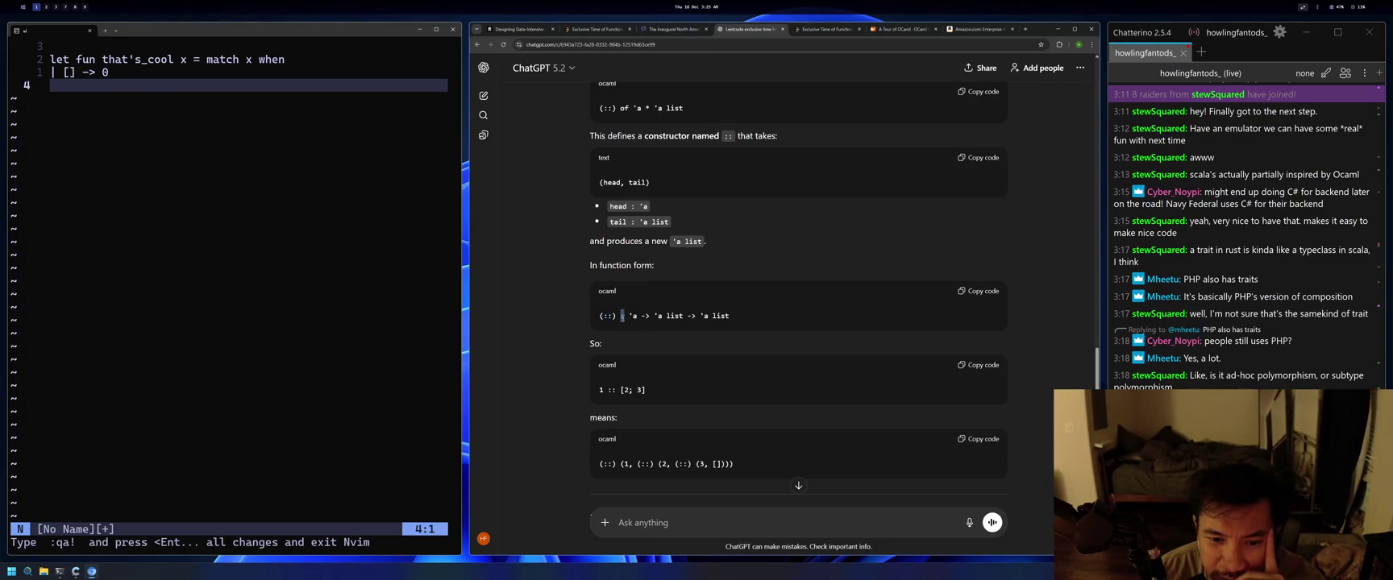
left_click(627, 324)
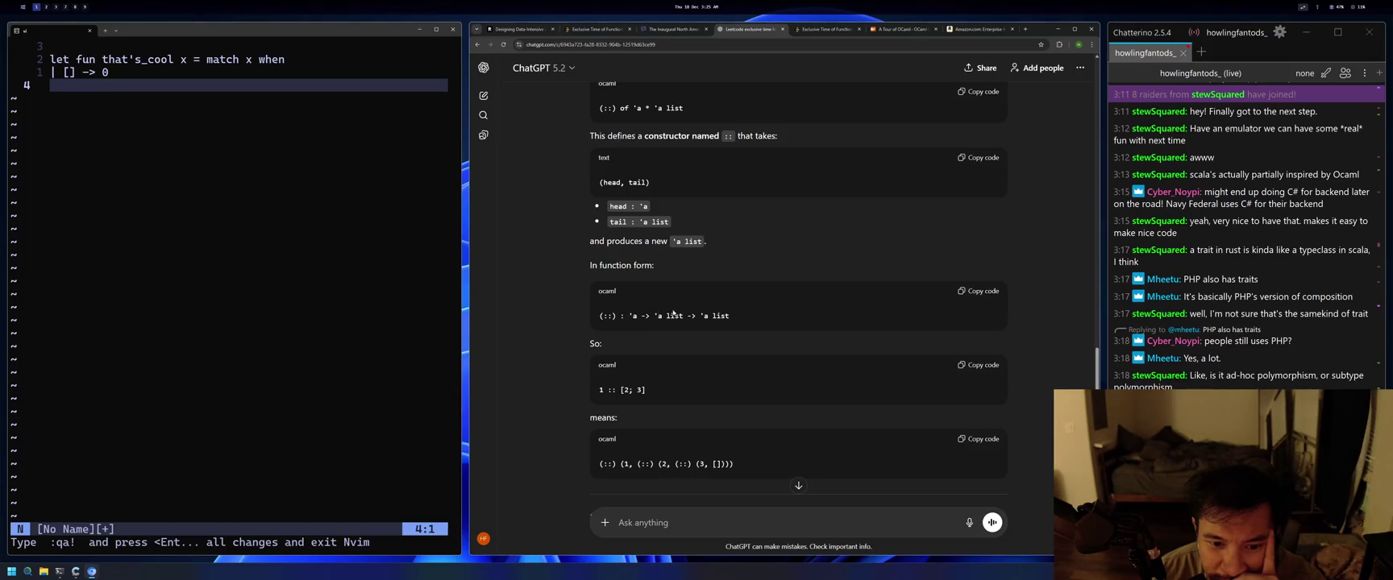
scroll(684, 317, "down", 1)
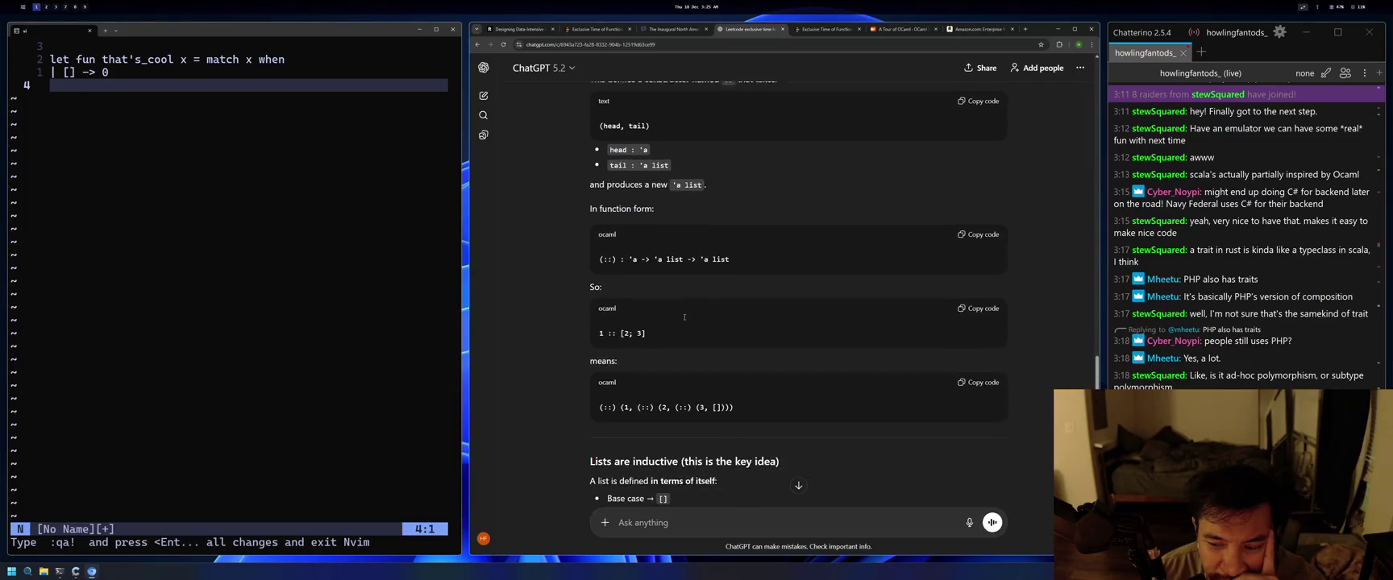
scroll(684, 319, "down", 4)
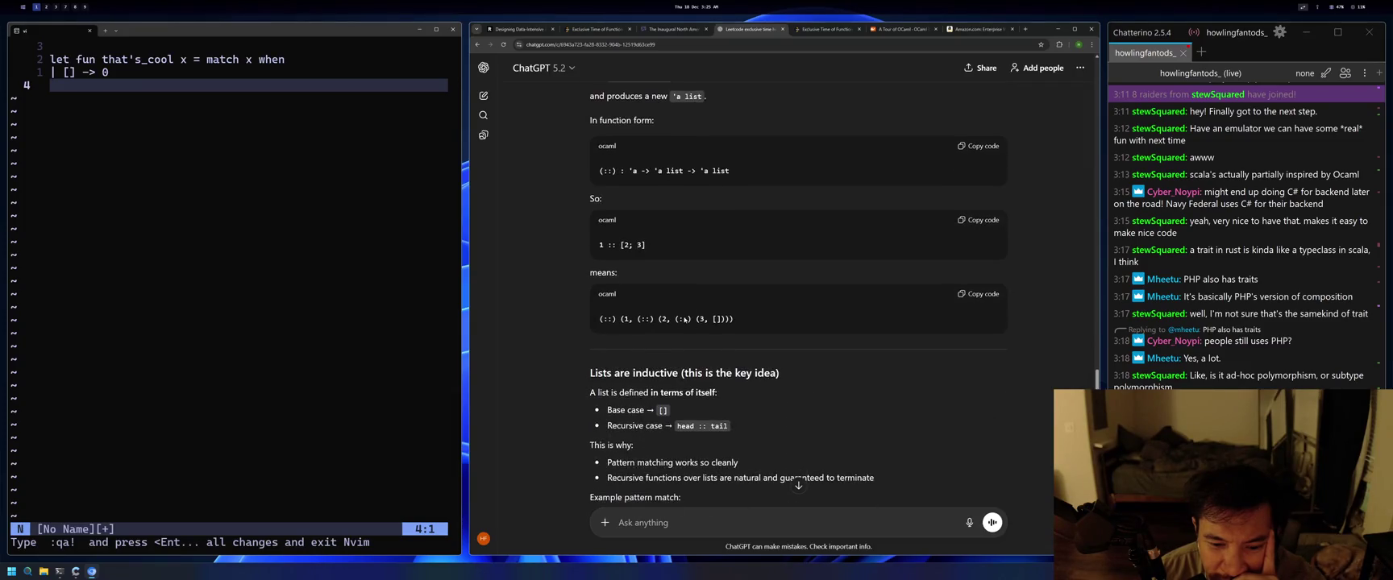
scroll(685, 317, "up", 5)
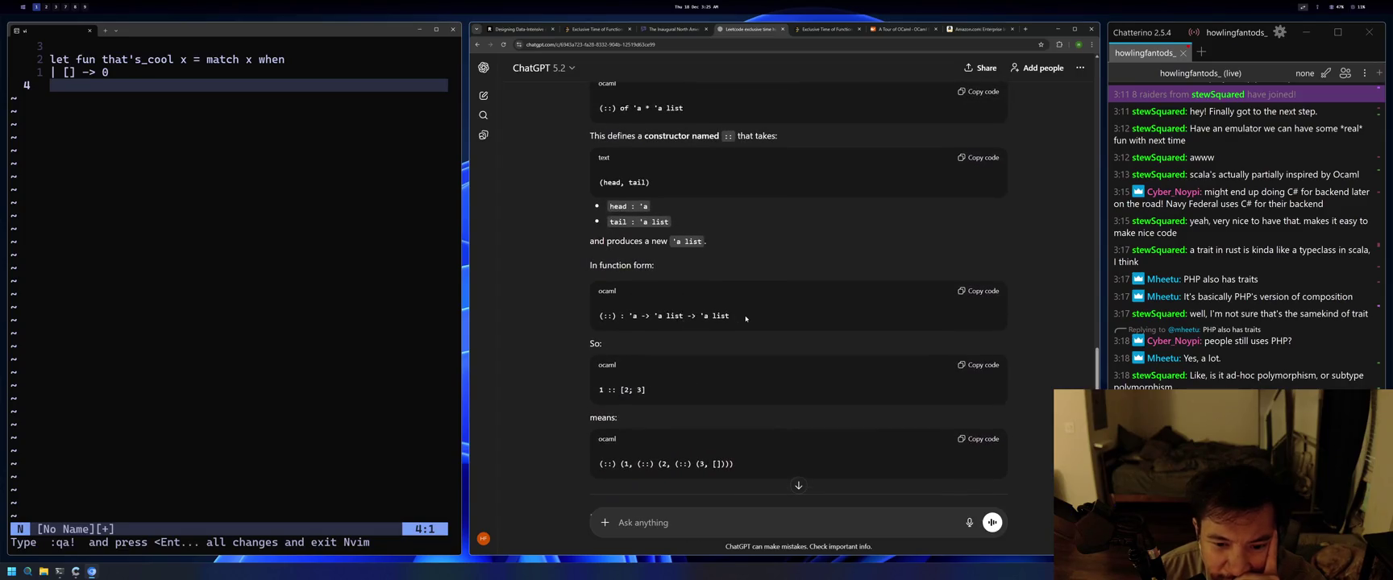
left_click(978, 291)
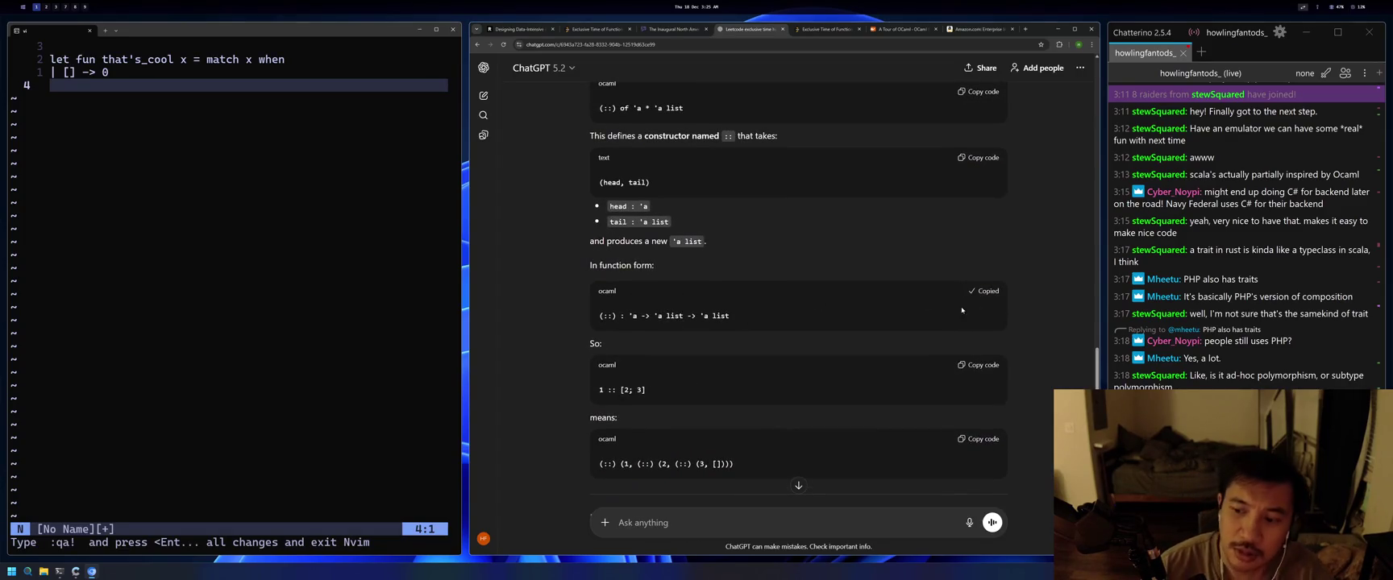
Send the pasted cons signature to ChatGPT with the note 'this is confusing'.
scroll(800, 489, "down", 2)
scroll(800, 488, "down", 7)
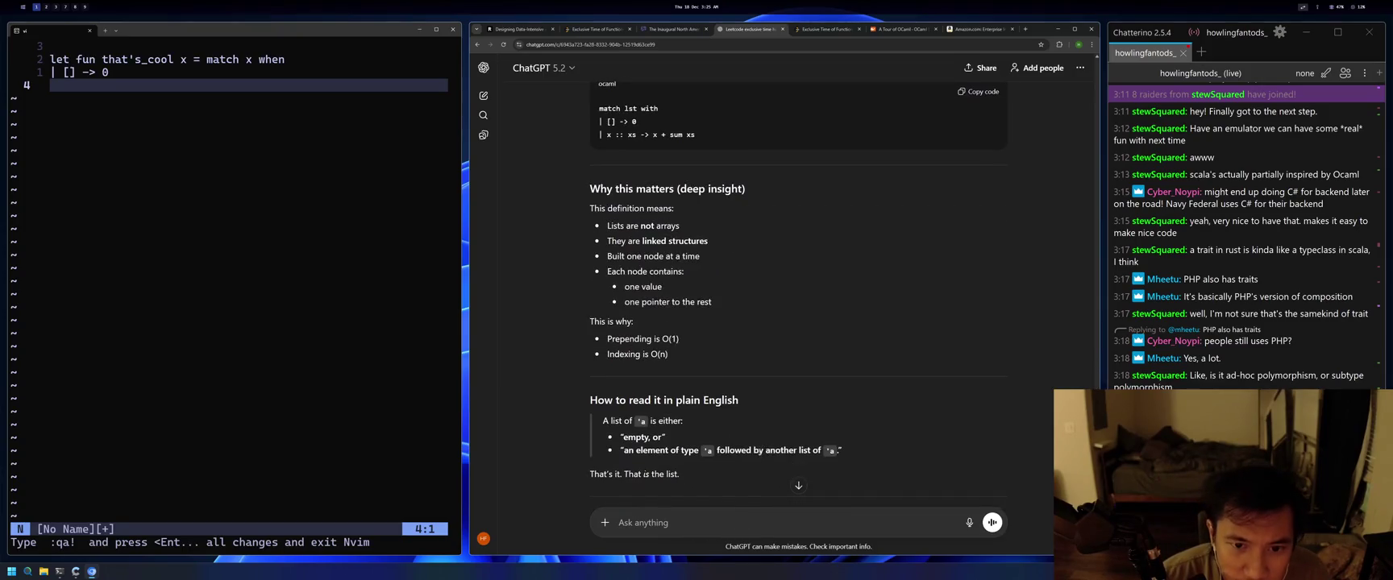
scroll(755, 448, "down", 3)
scroll(755, 449, "up", 3)
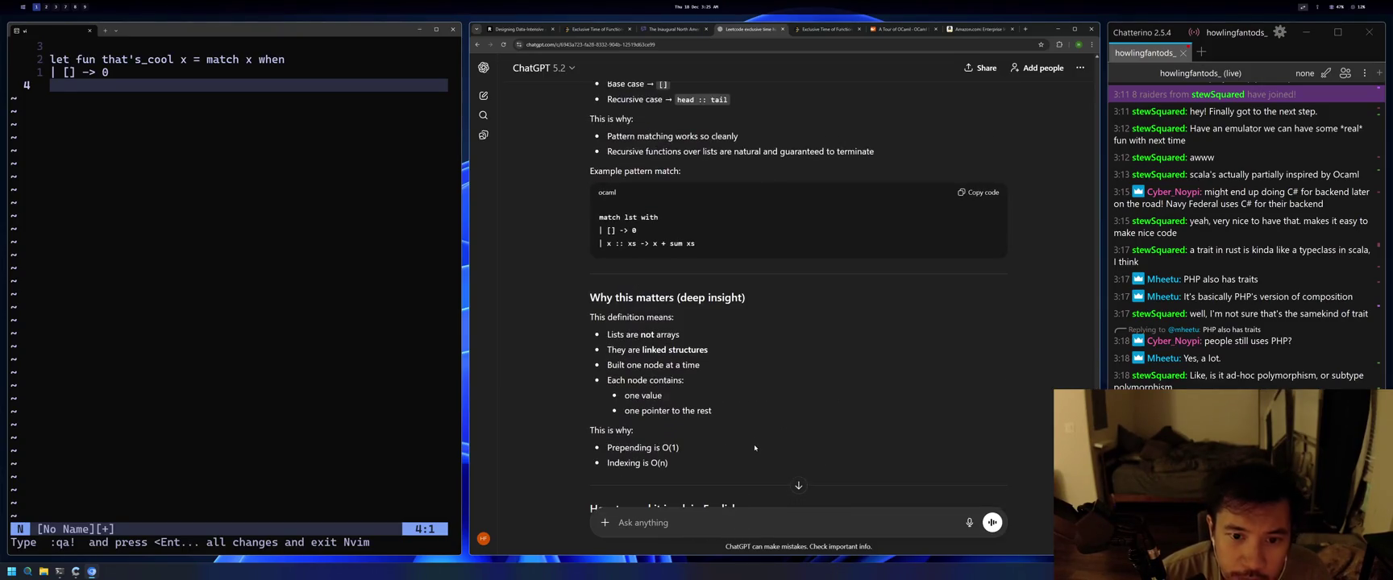
scroll(755, 448, "down", 3)
left_click(685, 522)
type("(::) : 'a -> 'a list -> 'a list")
key("shift+Return")
type("this is confusing")
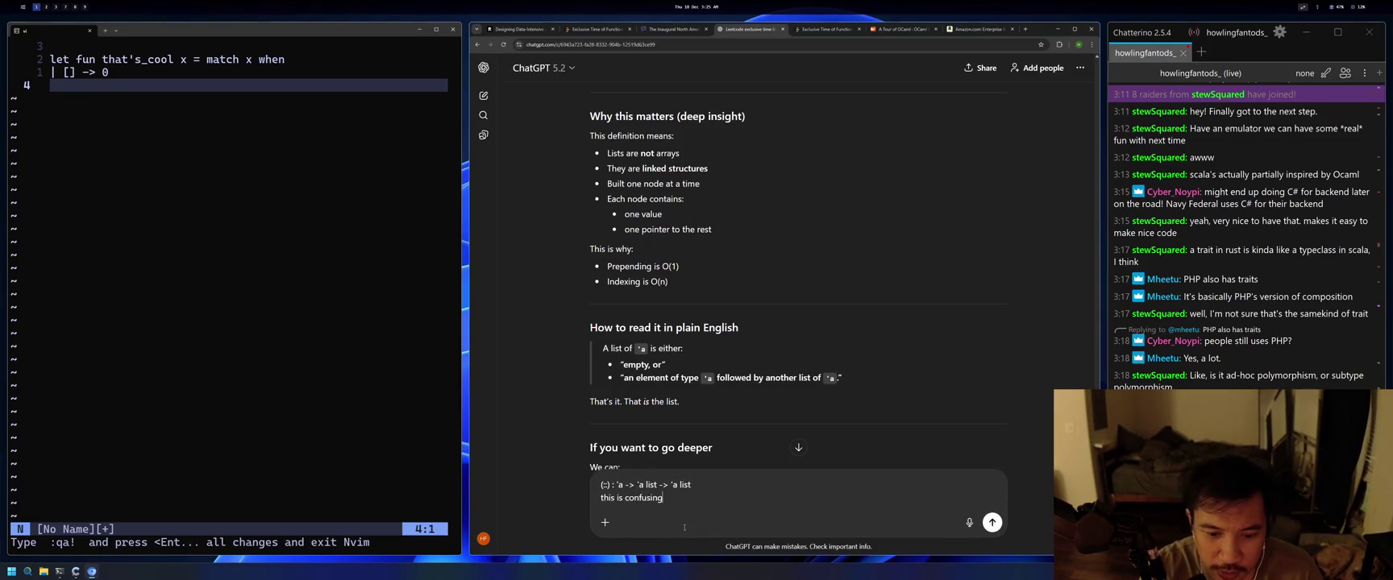
key("Return")
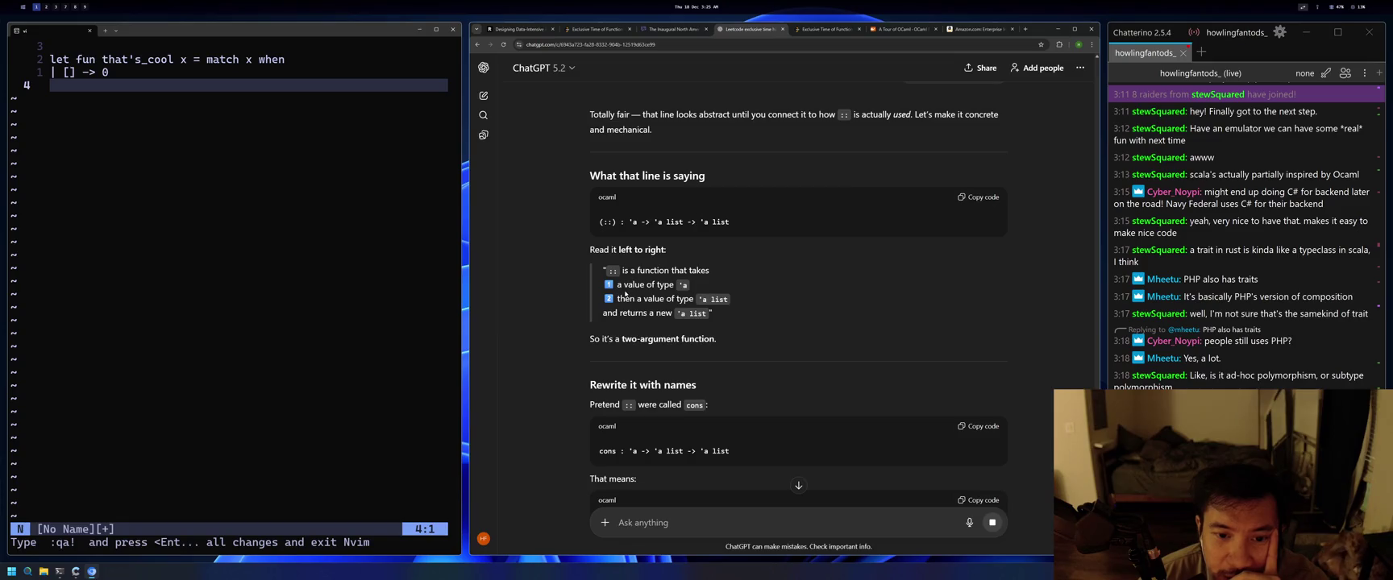
left_click_drag(638, 221, 620, 222)
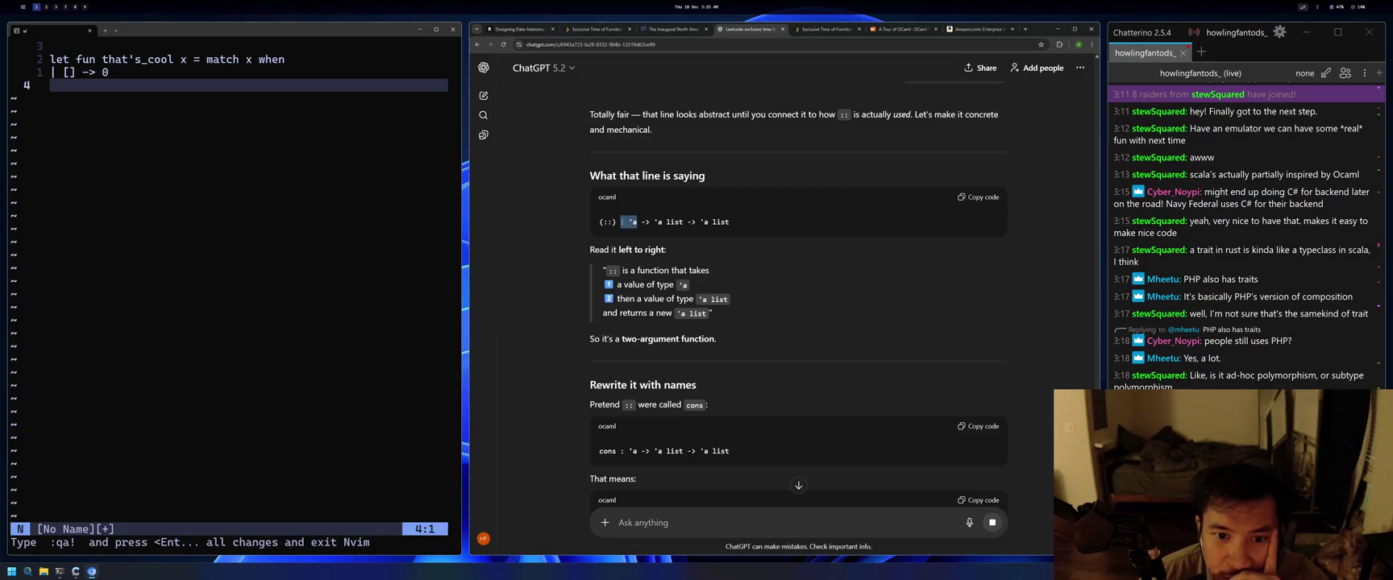
left_click(625, 233)
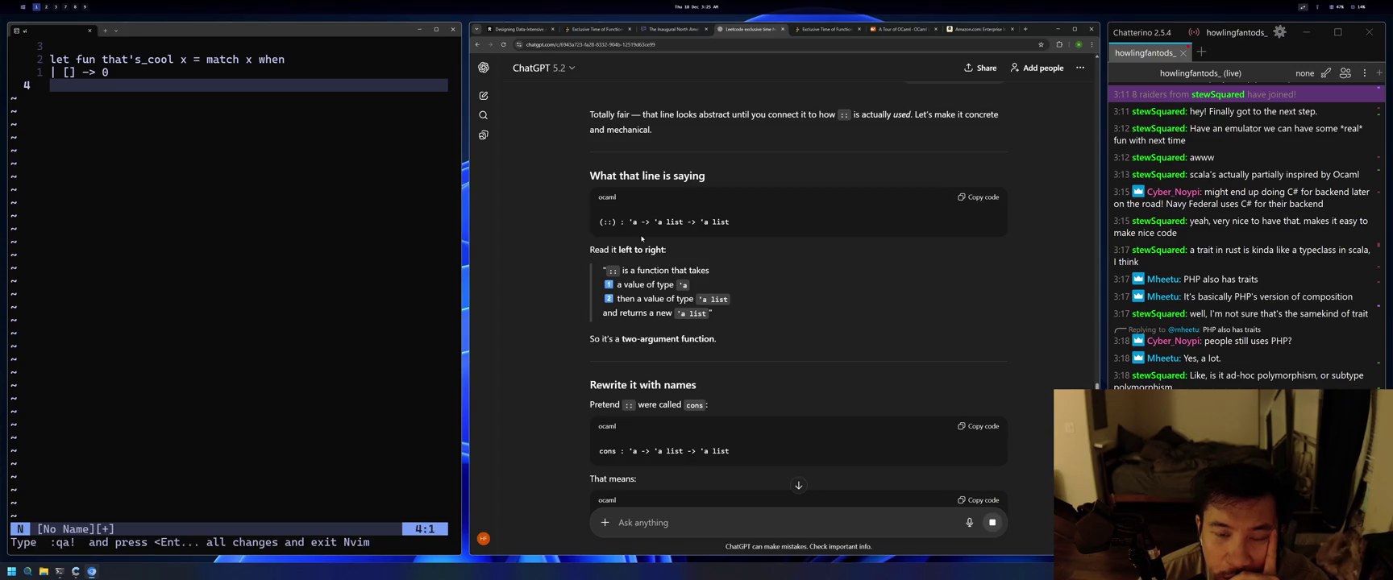
mouse_move(600, 222)
left_mouse_down()
mouse_move(662, 223)
mouse_move(596, 226)
left_mouse_up()
left_click(672, 251)
left_click(596, 227)
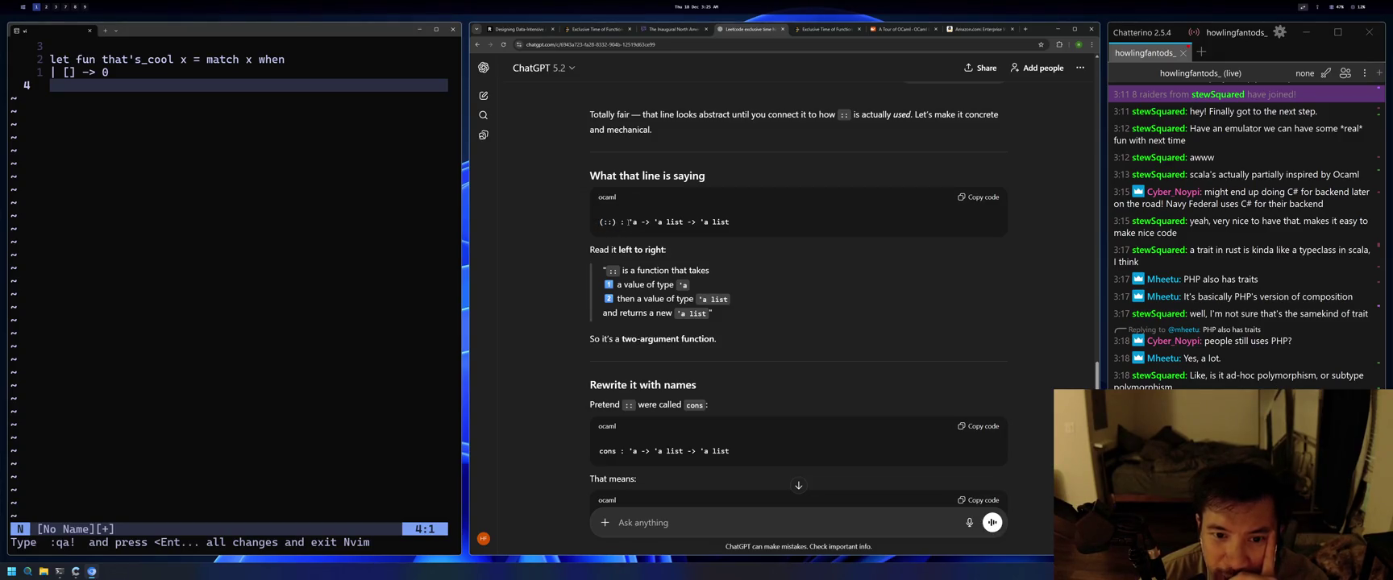
mouse_move(629, 222)
left_mouse_down()
mouse_move(669, 222)
mouse_move(616, 223)
left_mouse_up()
left_click(652, 233)
left_click(626, 223)
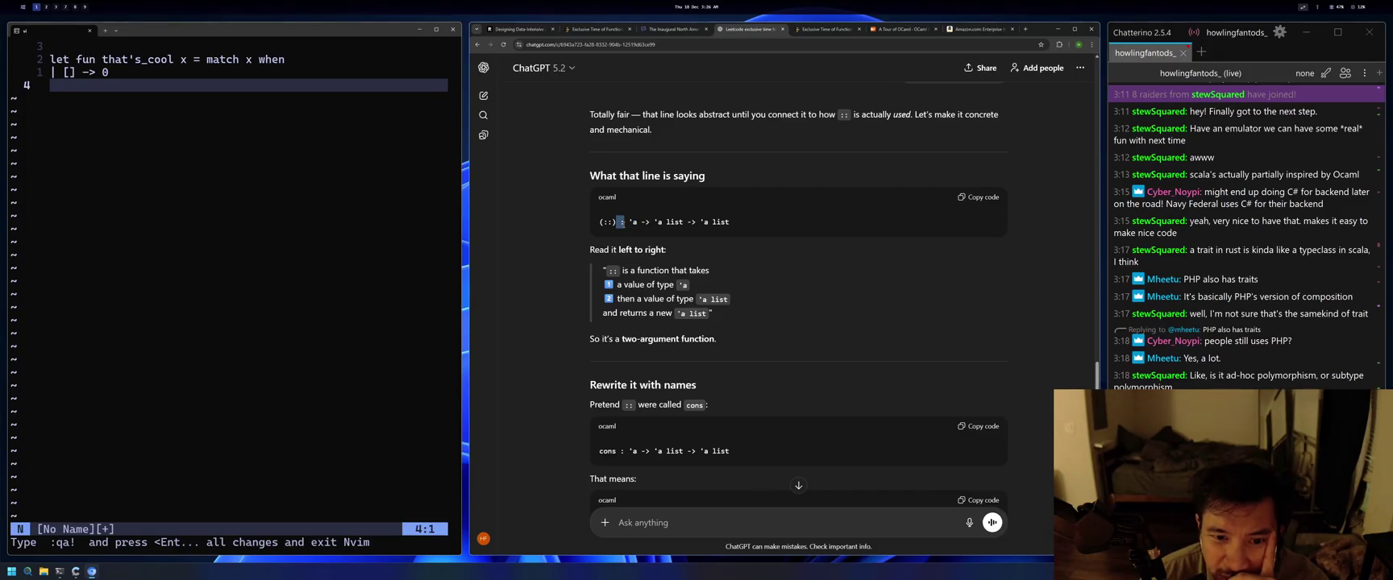
left_click(628, 224)
left_click_drag(630, 224, 732, 224)
left_click(767, 285)
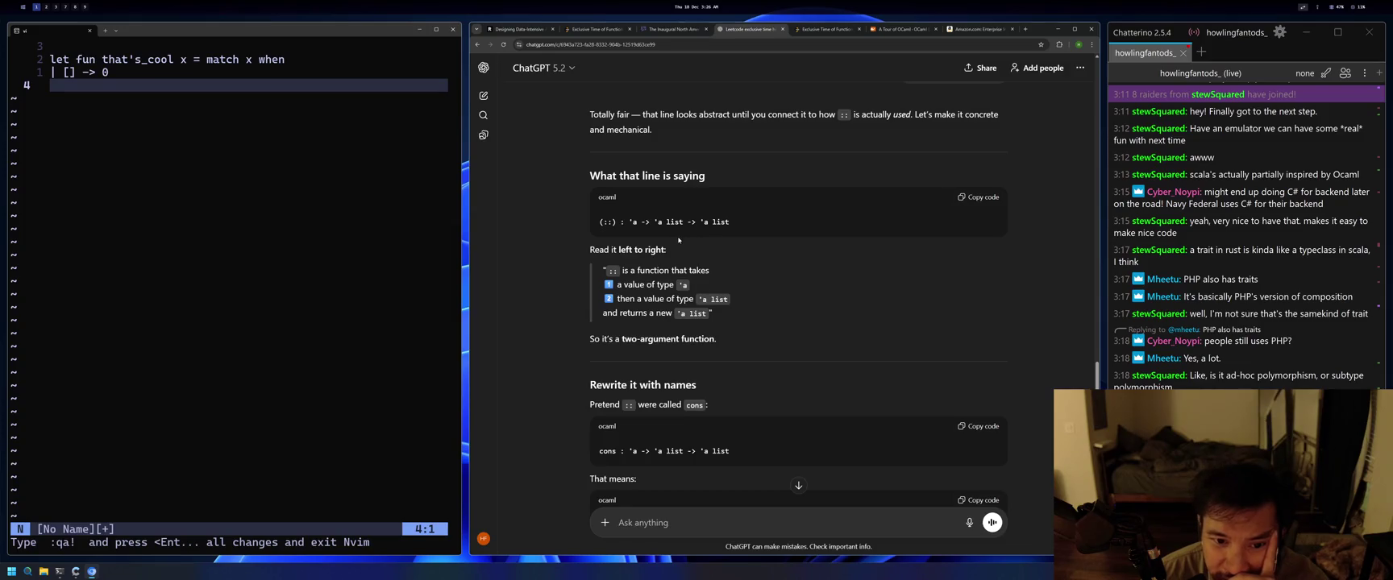
left_click_drag(742, 223, 599, 222)
key("ctrl+c")
left_click(690, 522)
key("ctrl+v")
key("shift+Return")
type("can you write it like this")
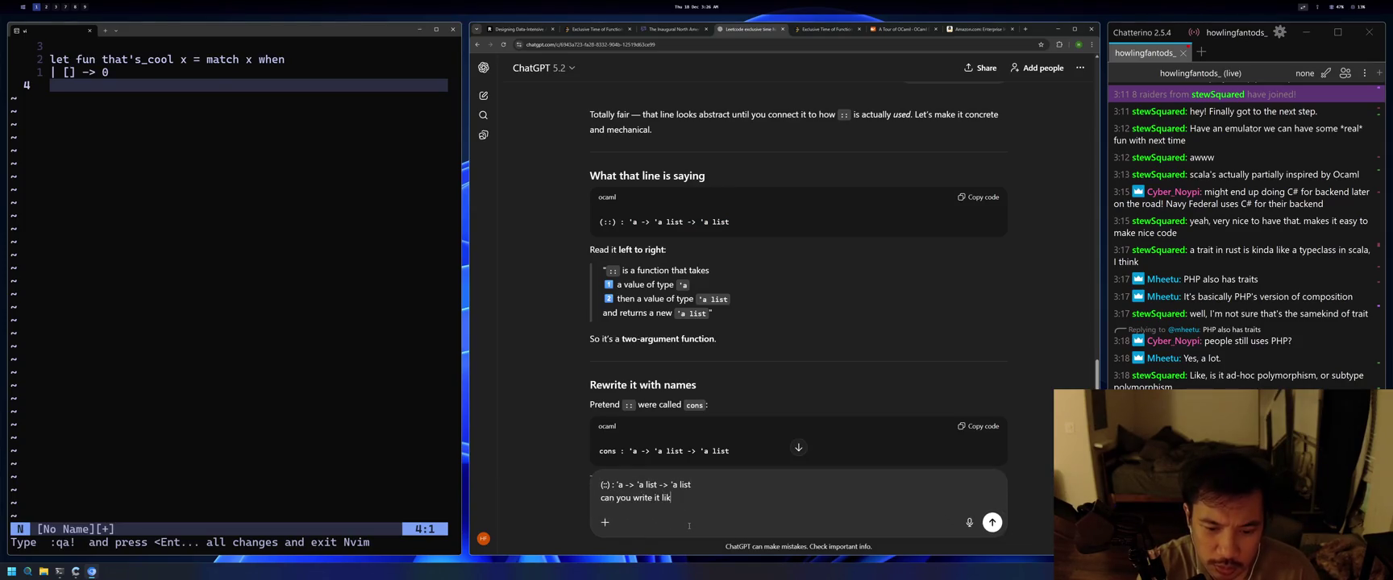
key("shift+Return")
type("(::)")
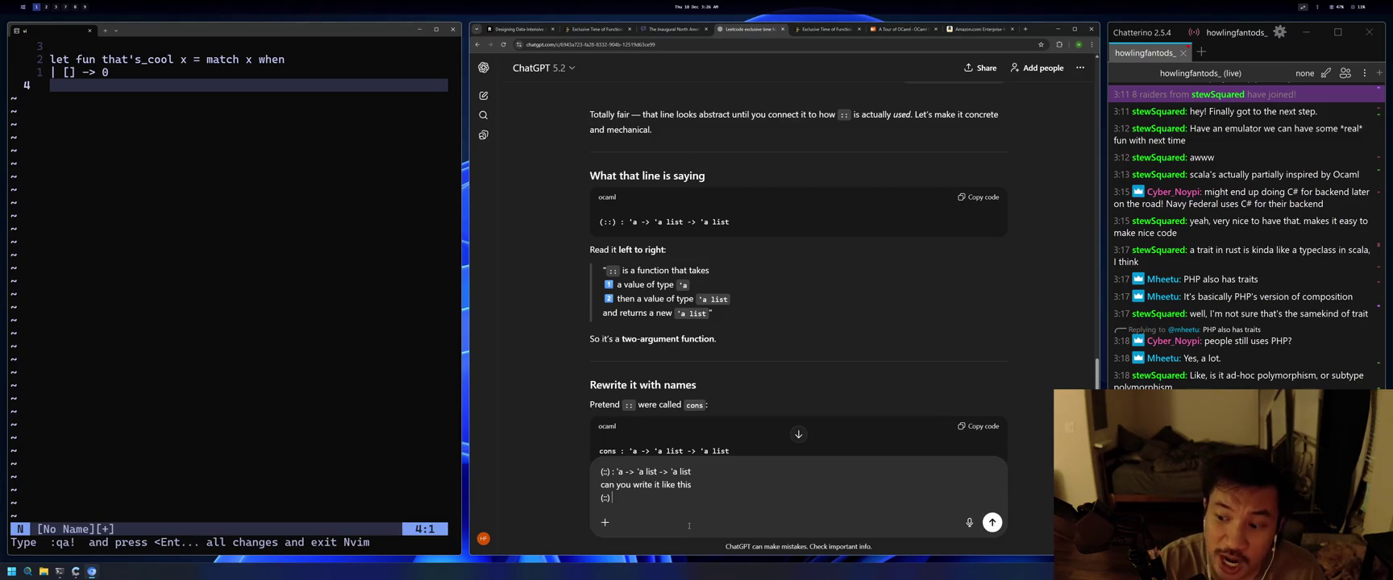
key("ctrl+a")
key("BackSpace")
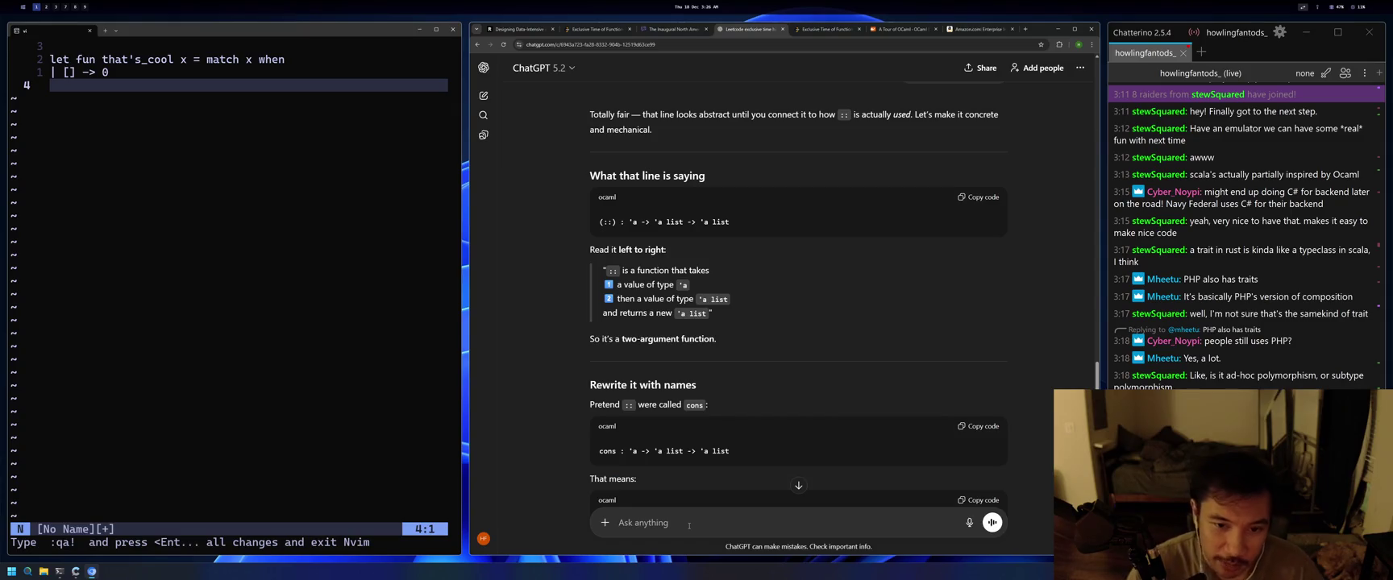
left_click_drag(729, 222, 600, 222)
left_click_drag(729, 223, 625, 221)
left_click(793, 263)
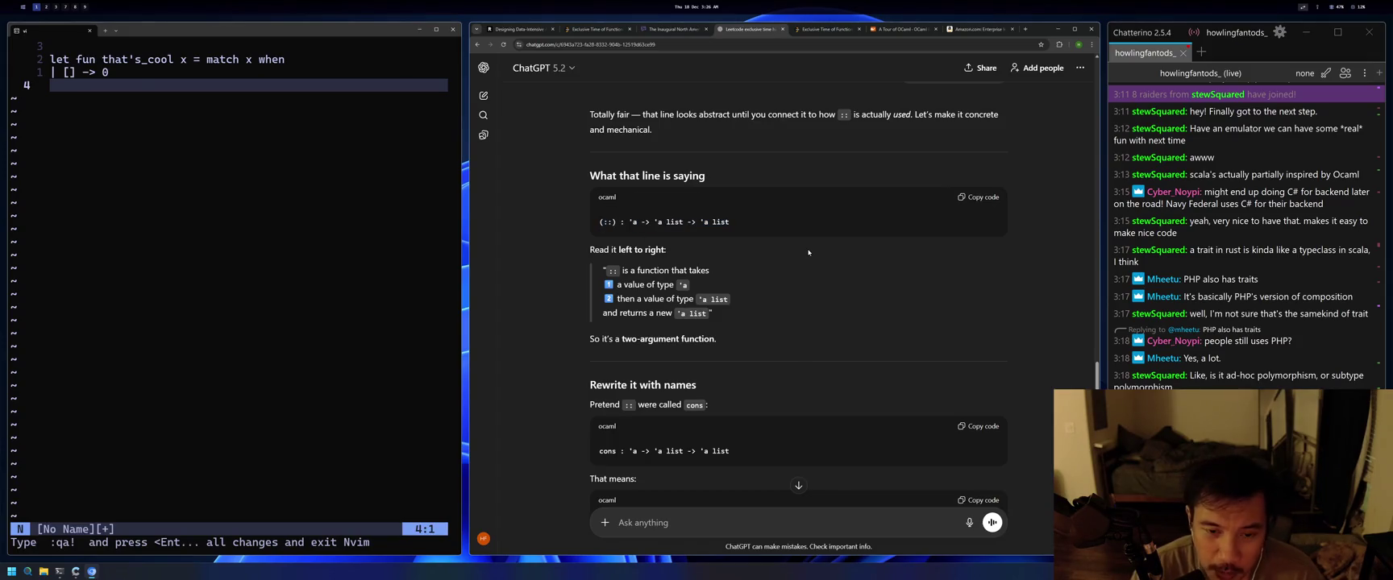
scroll(807, 254, "down", 1)
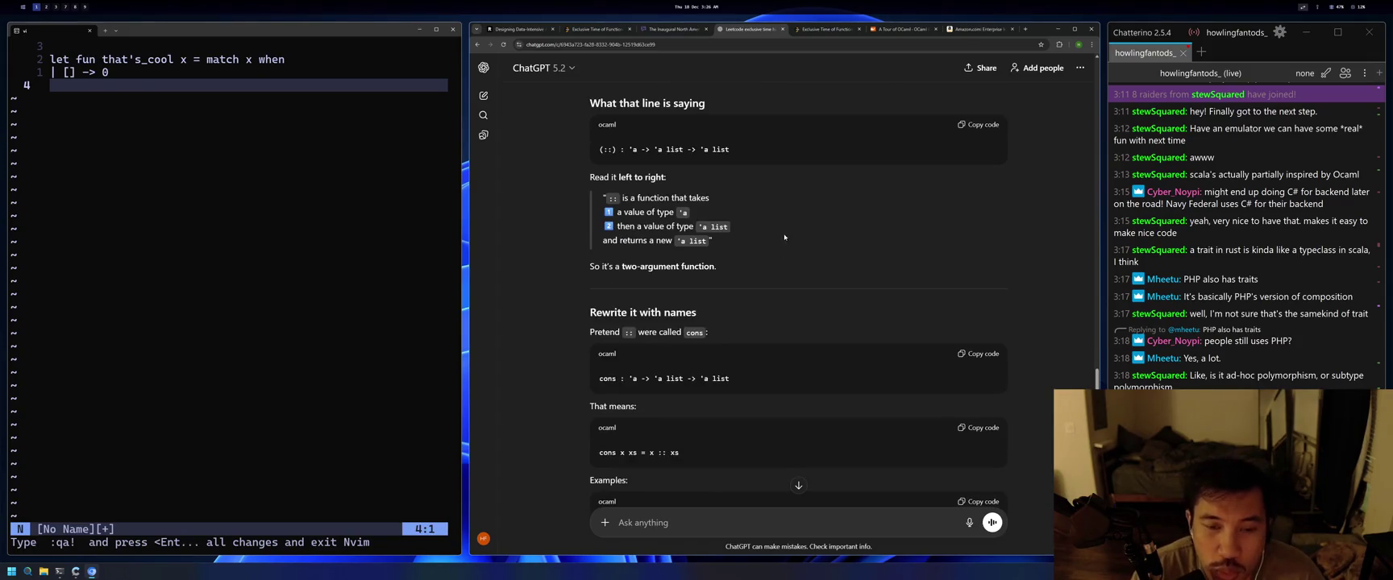
scroll(750, 231, "up", 1)
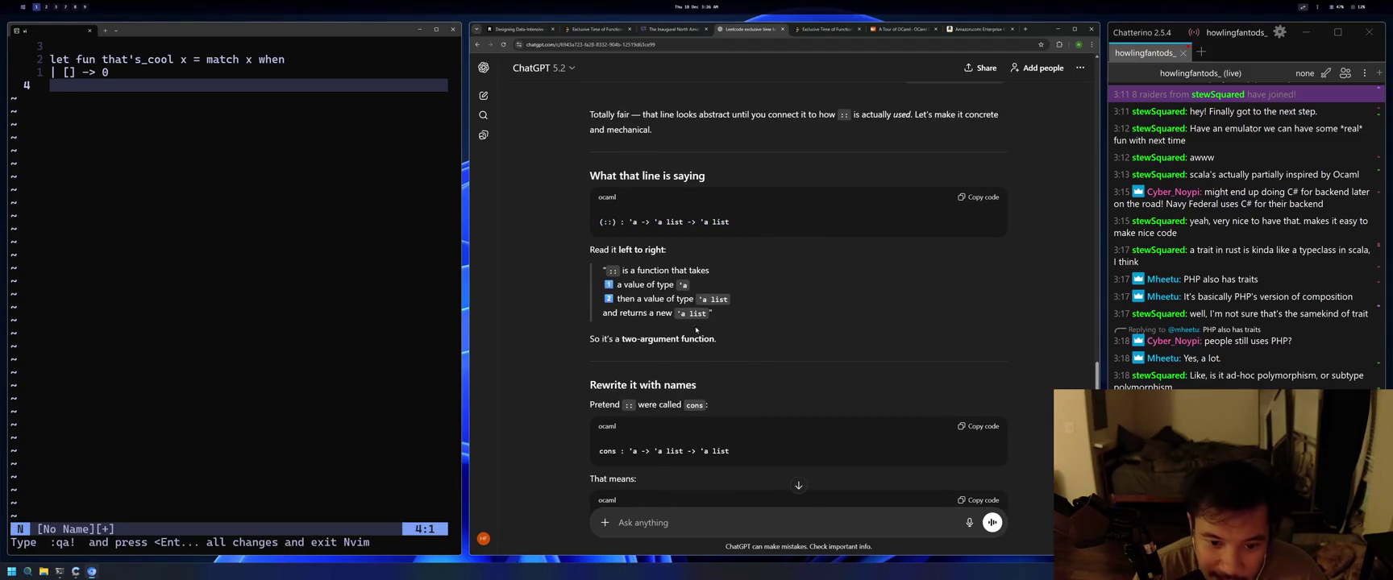
scroll(634, 340, "down", 2)
scroll(657, 224, "up", 1)
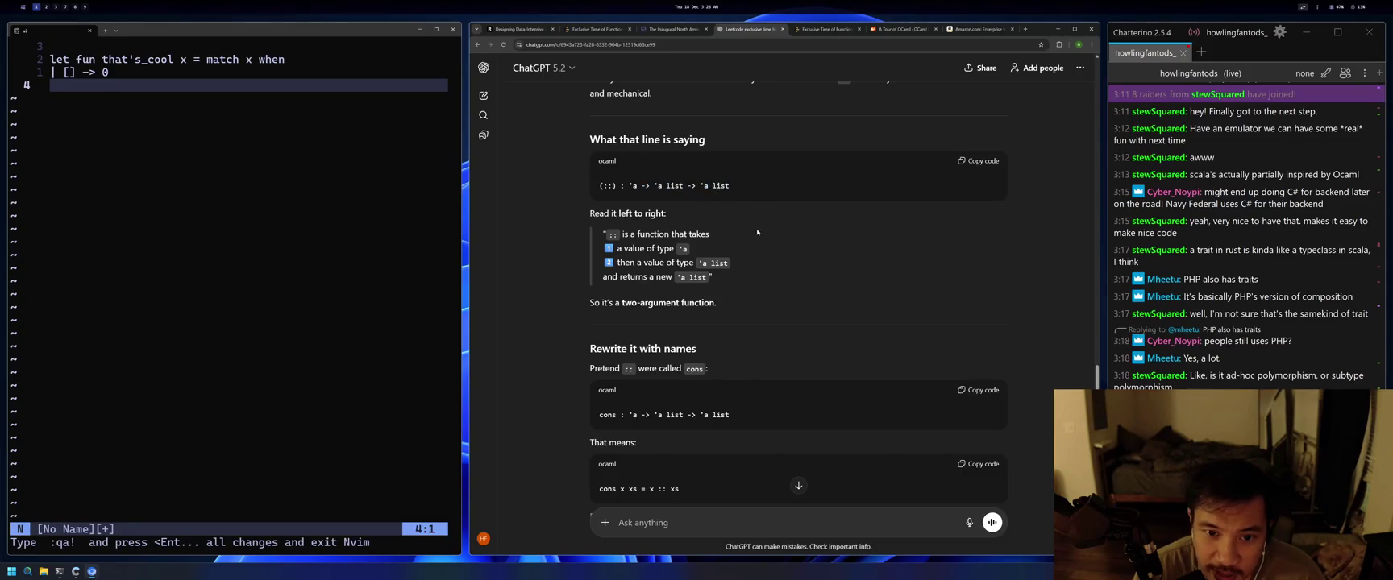
left_click_drag(626, 186, 637, 186)
left_click(638, 187)
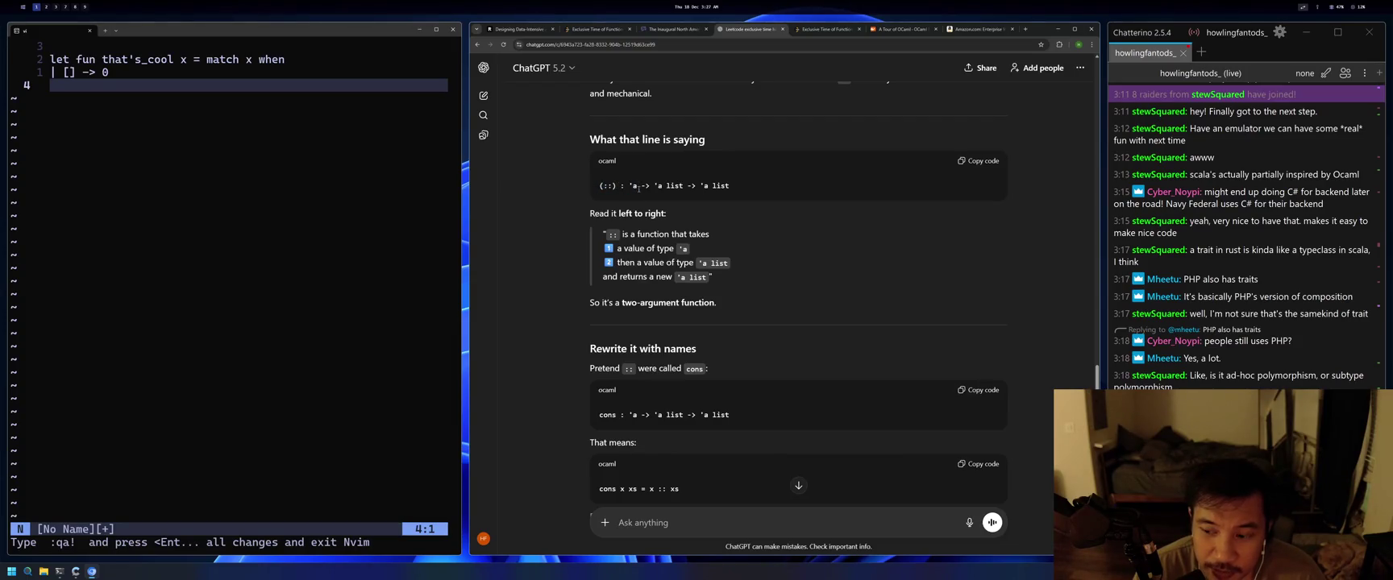
left_click_drag(642, 186, 628, 186)
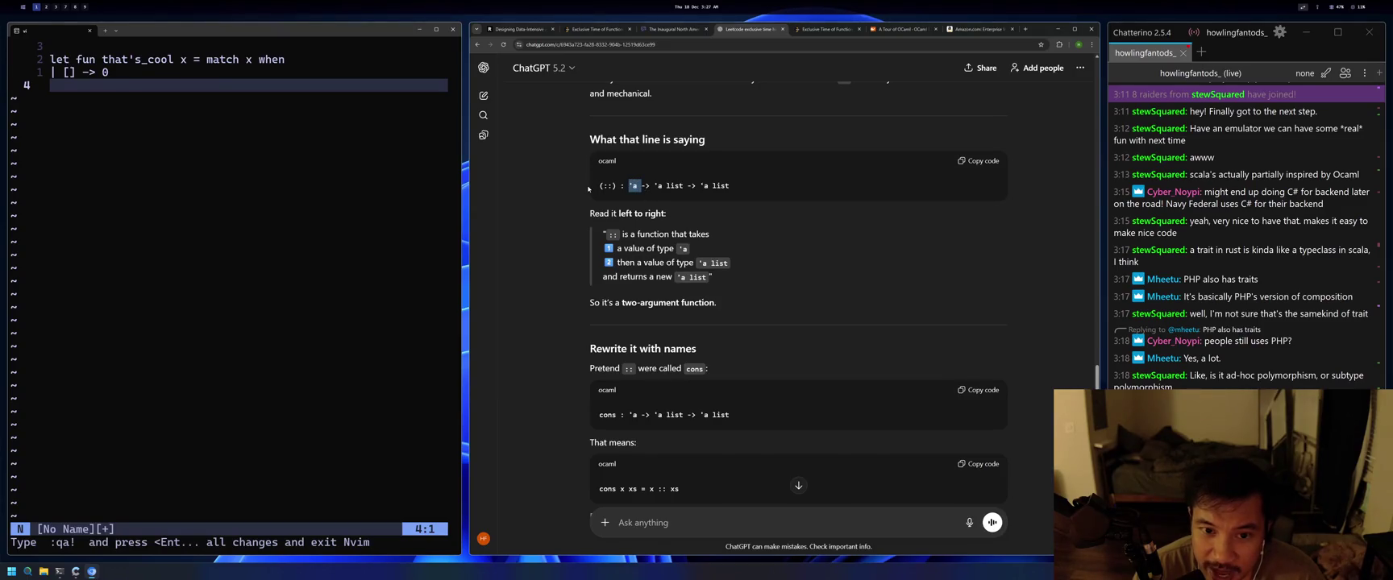
left_click(649, 184)
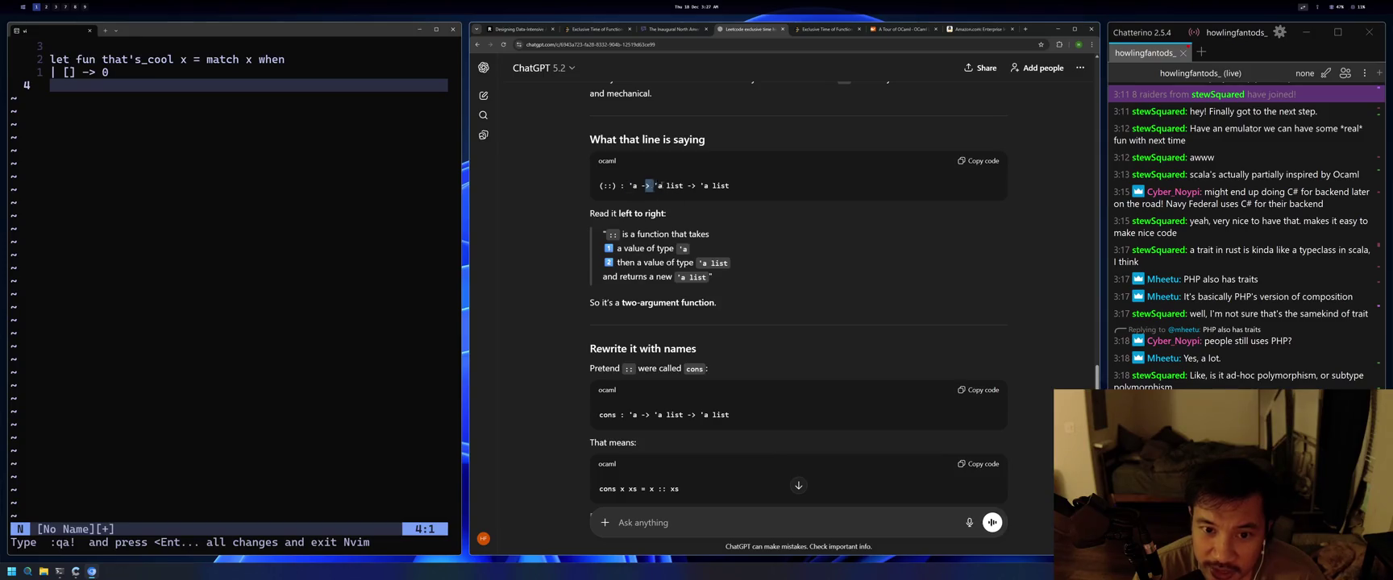
left_click_drag(649, 184, 746, 192)
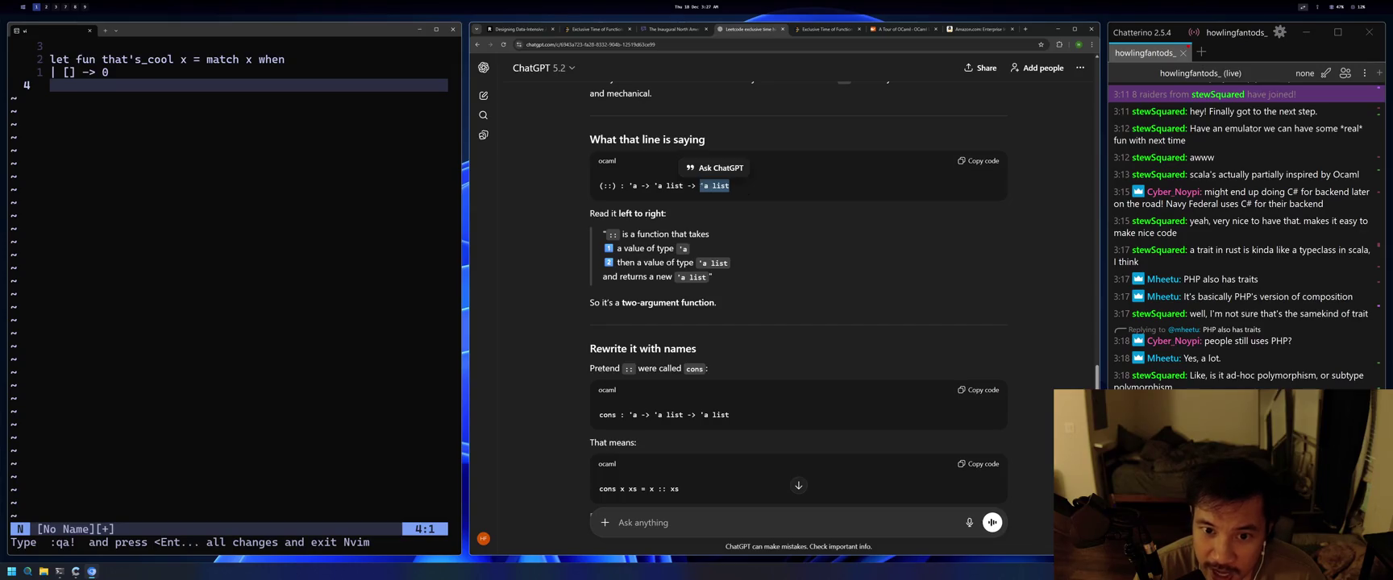
left_click(698, 186)
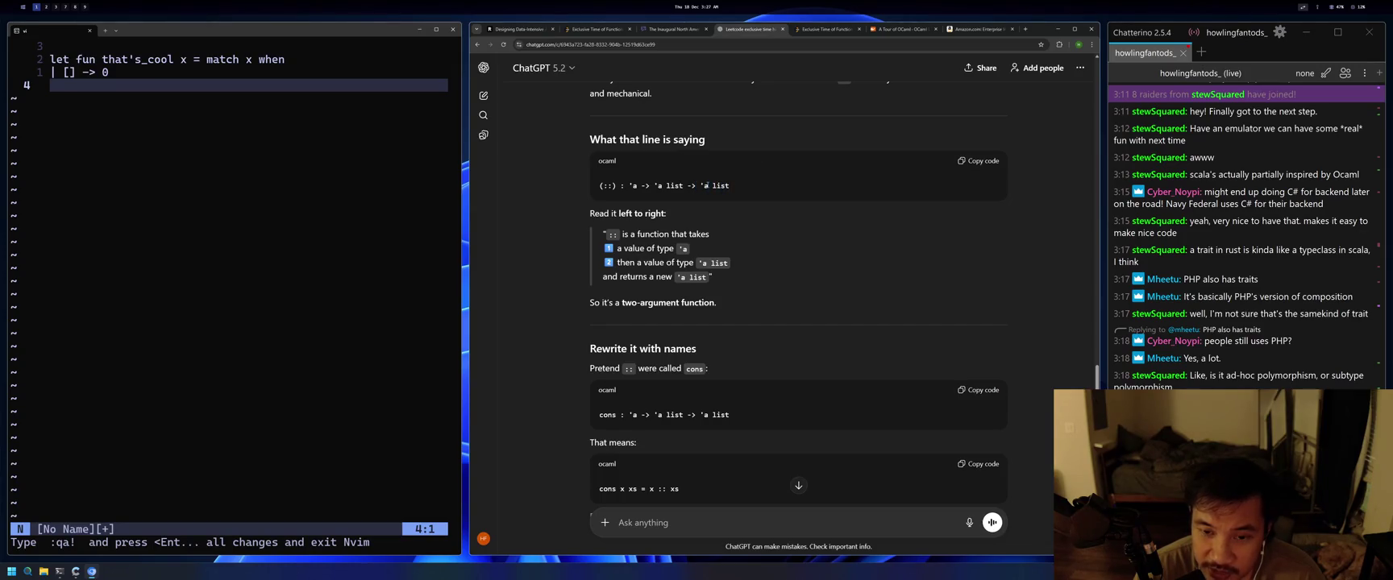
scroll(759, 350, "down", 2)
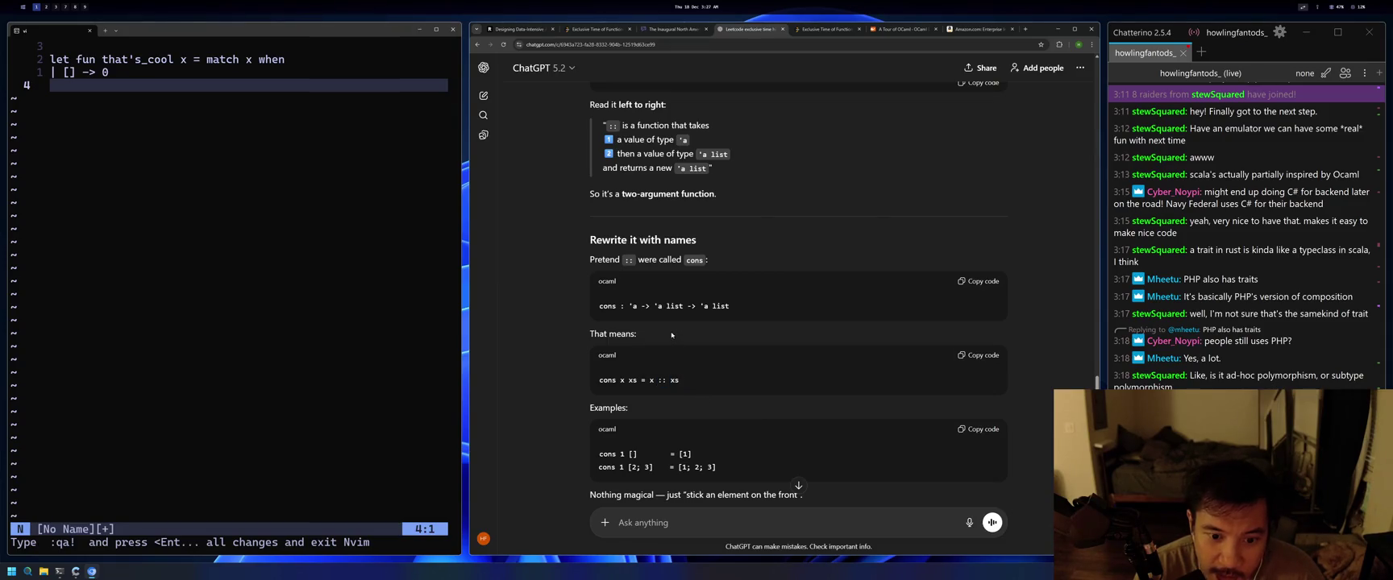
scroll(673, 344, "down", 1)
left_click_drag(696, 313, 598, 309)
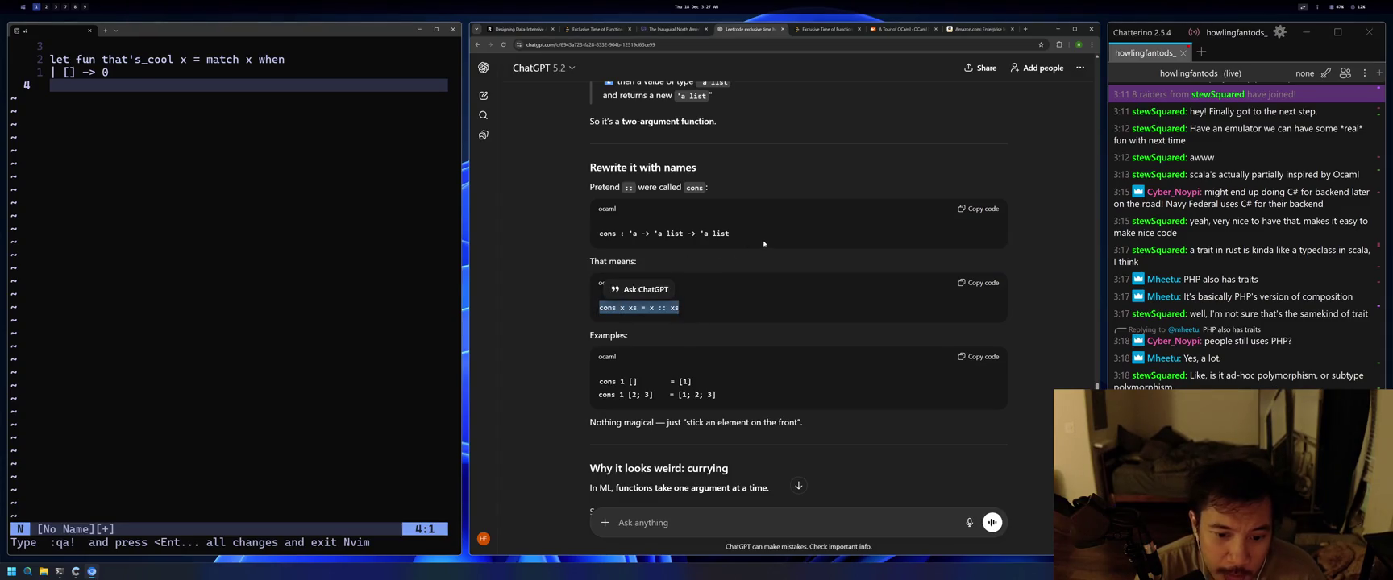
left_click(647, 269)
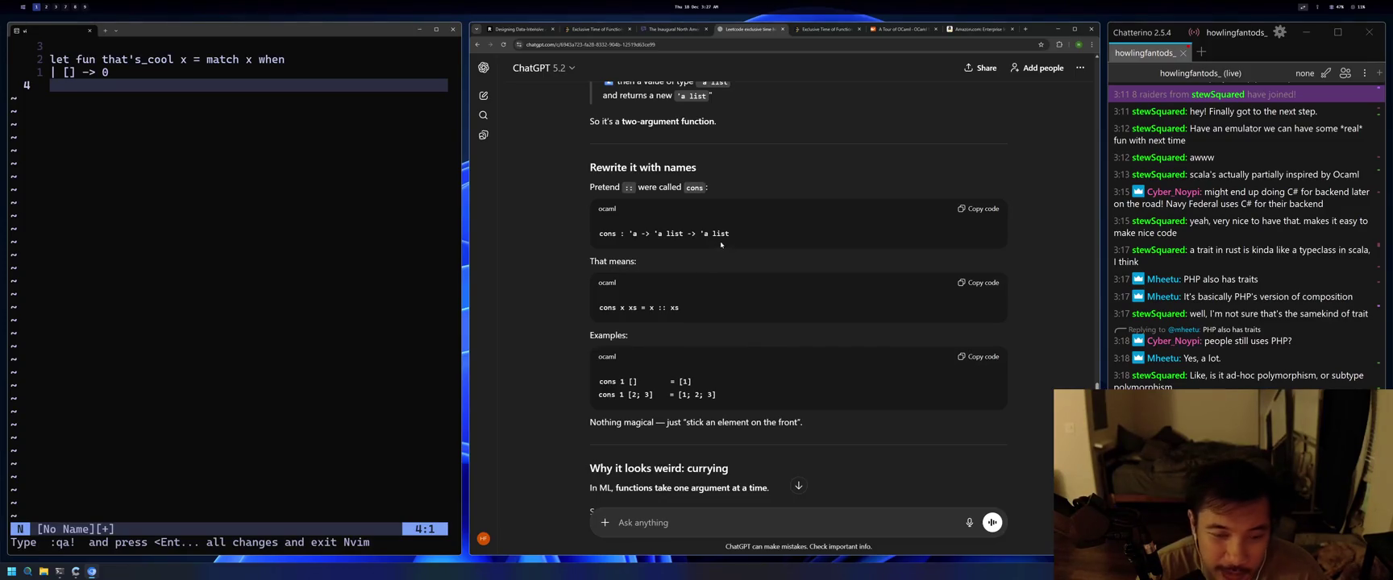
scroll(715, 264, "down", 1)
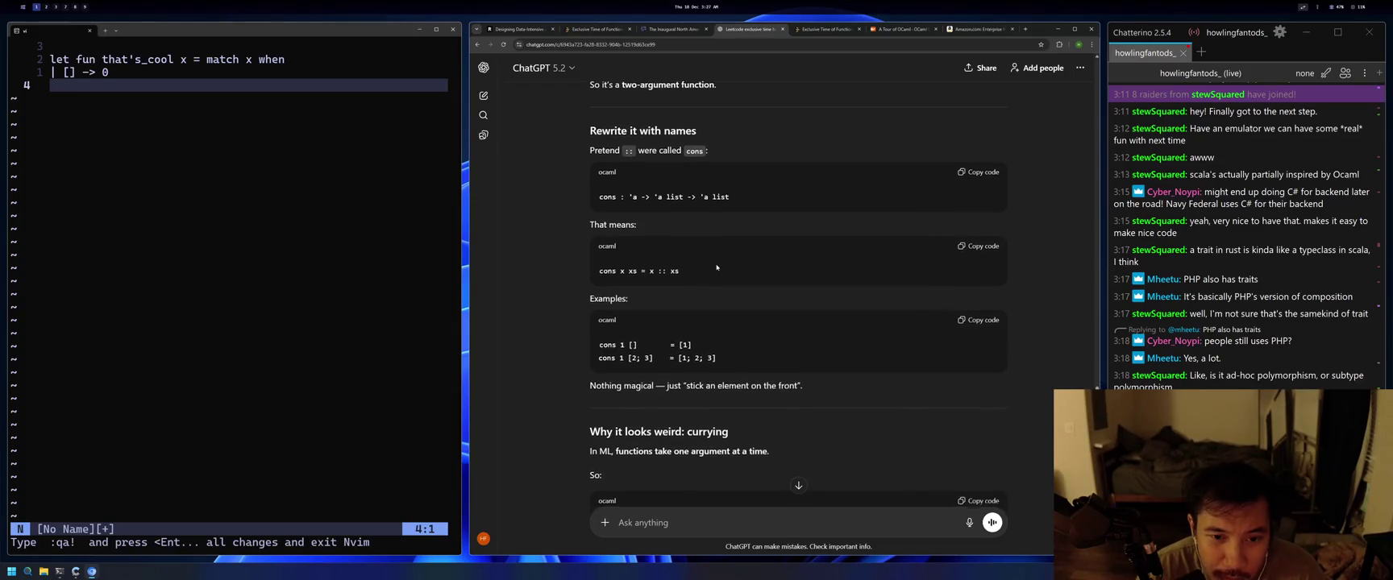
scroll(716, 267, "down", 2)
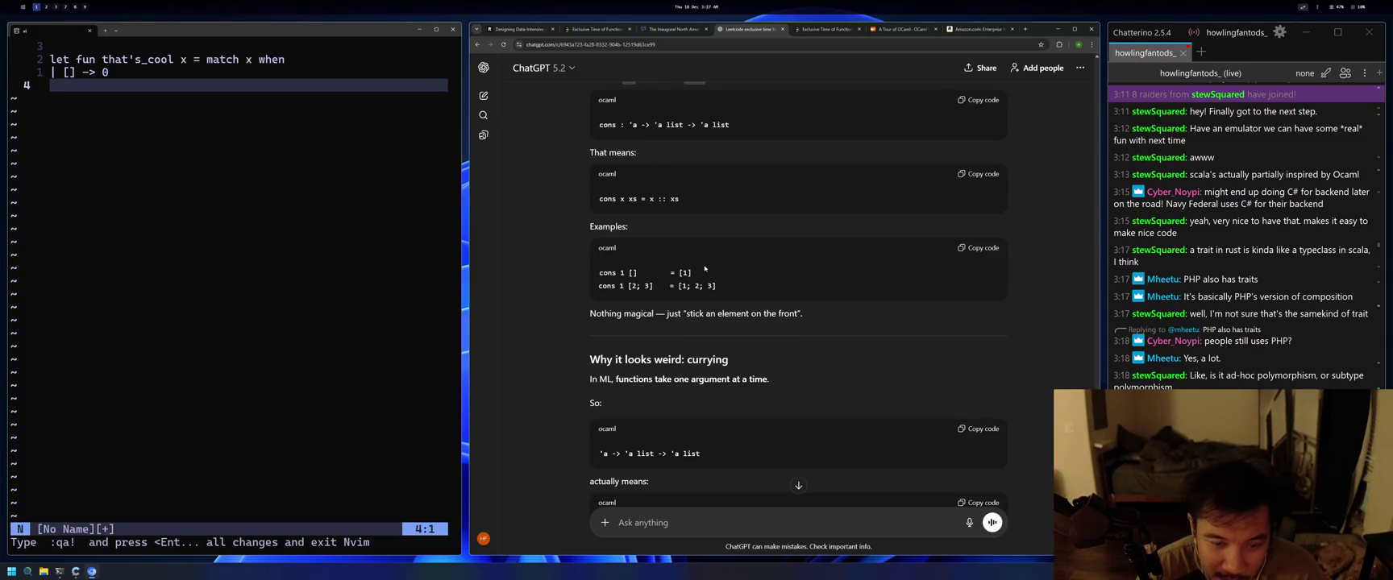
scroll(671, 285, "up", 1)
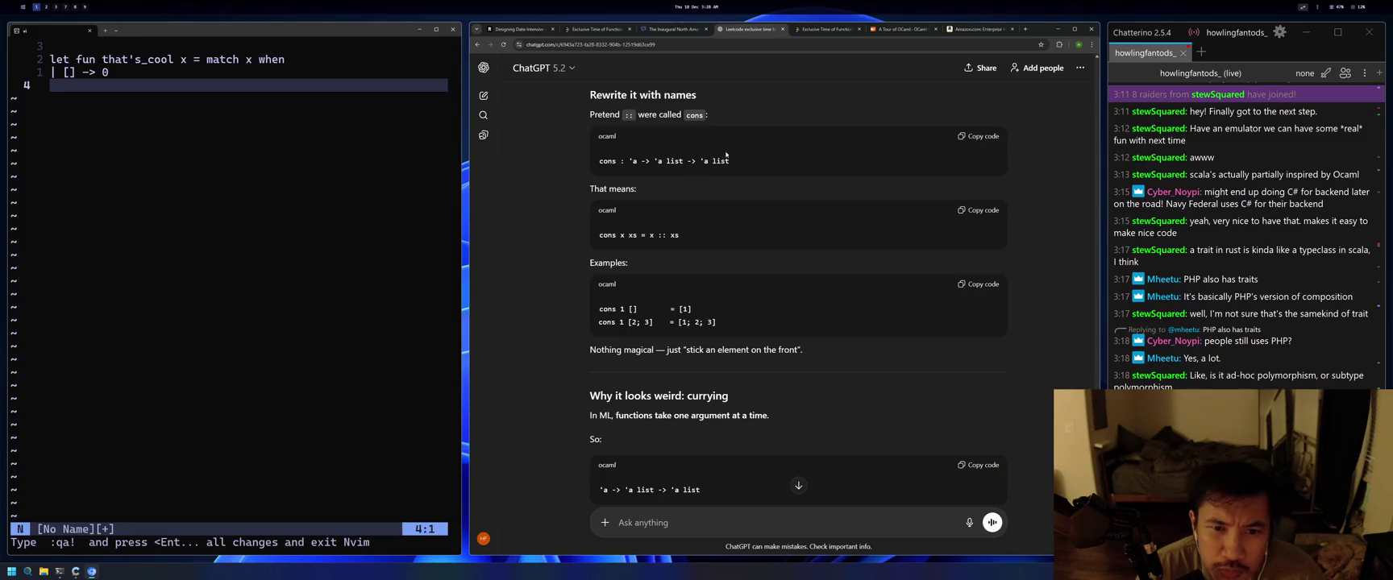
left_click_drag(751, 162, 598, 161)
key("ctrl+c")
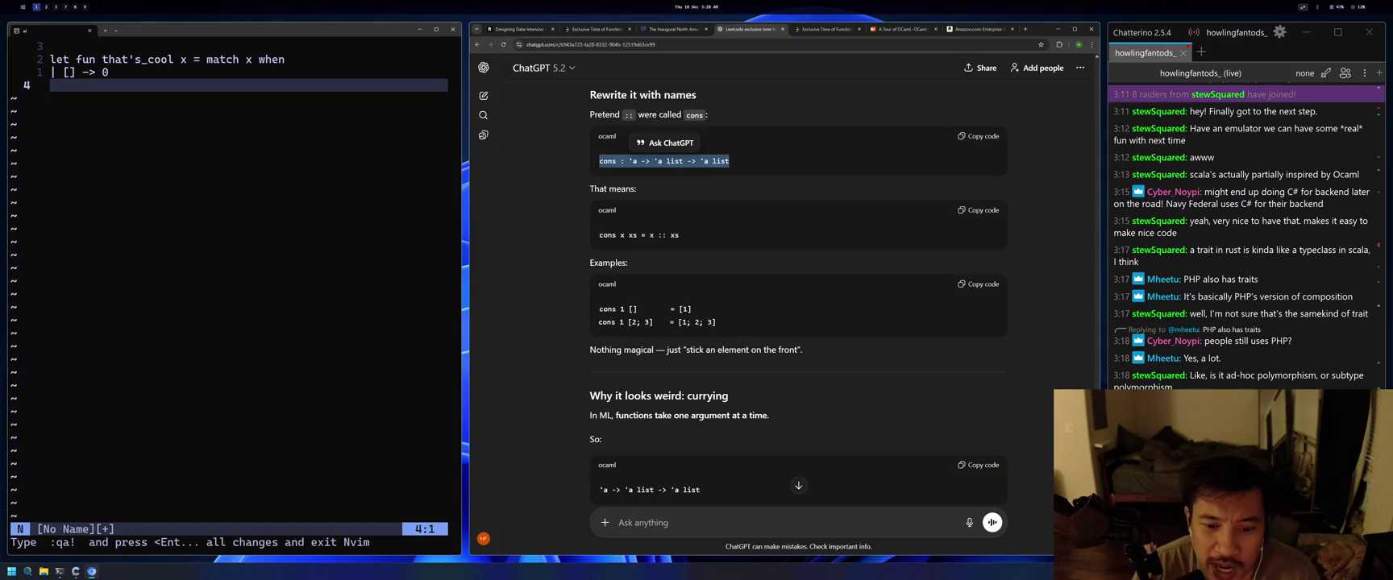
left_click(676, 524)
key("ctrl+v")
left_click_drag(679, 235, 597, 240)
left_click(757, 535)
key("shift+Return")
type("cons x xs = x :: xs")
type("can you u")
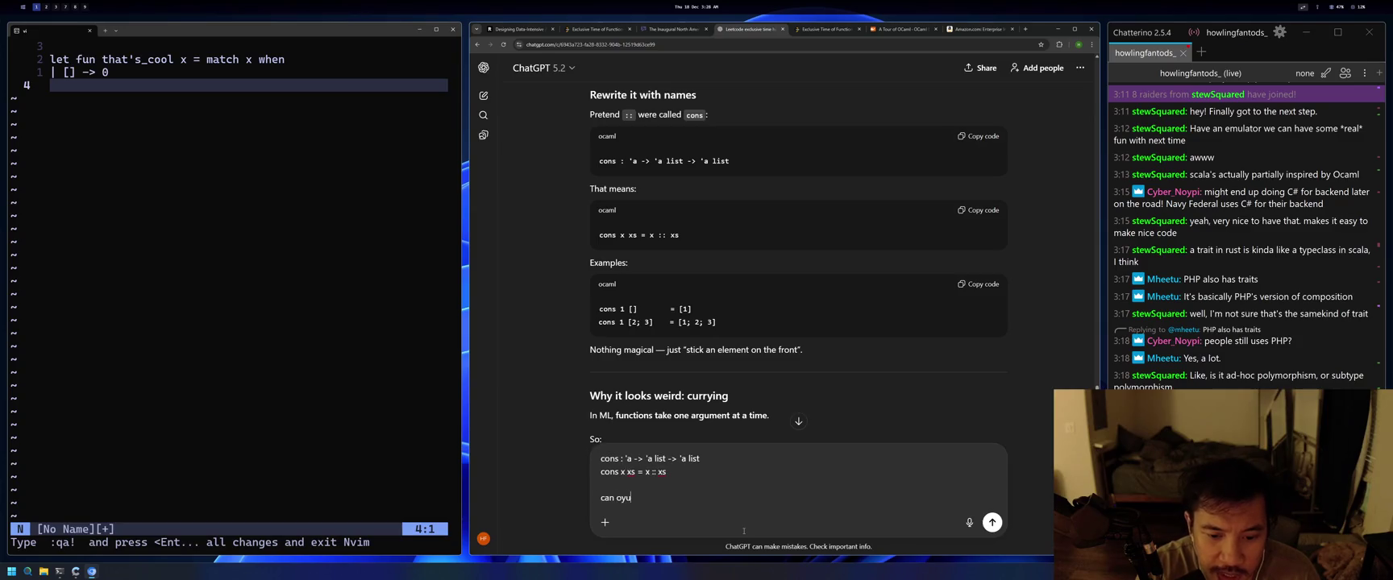
type("se the same variabl")
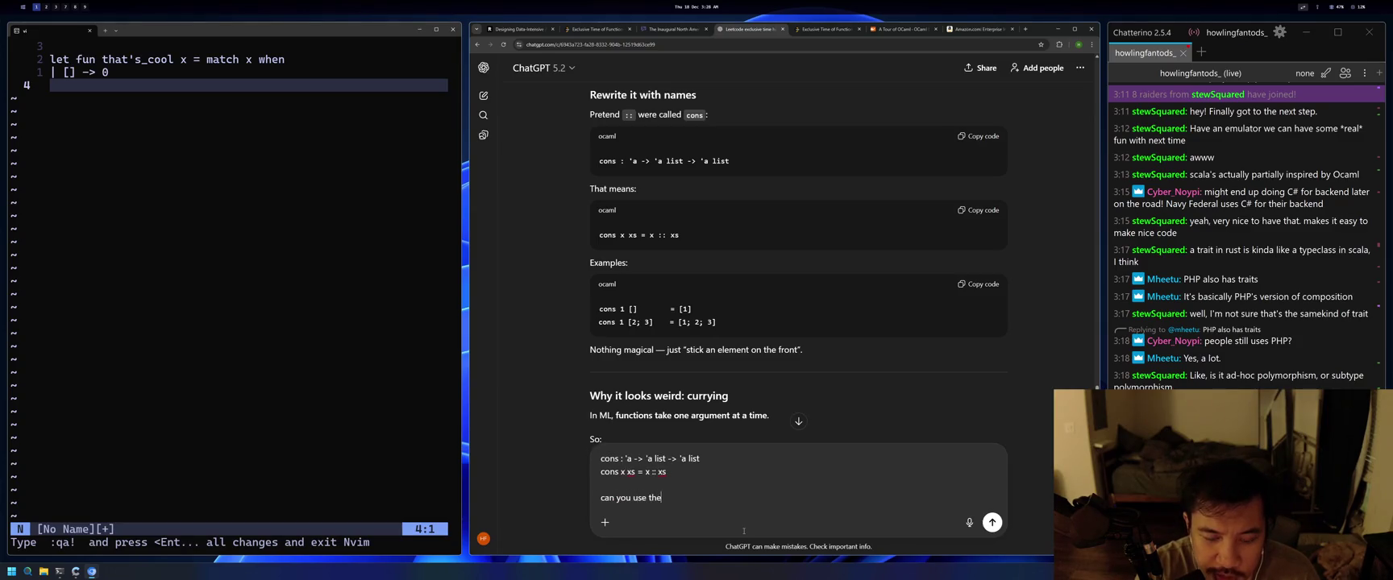
key("BackSpace")
key("BackSpace")
key("BackSpace")
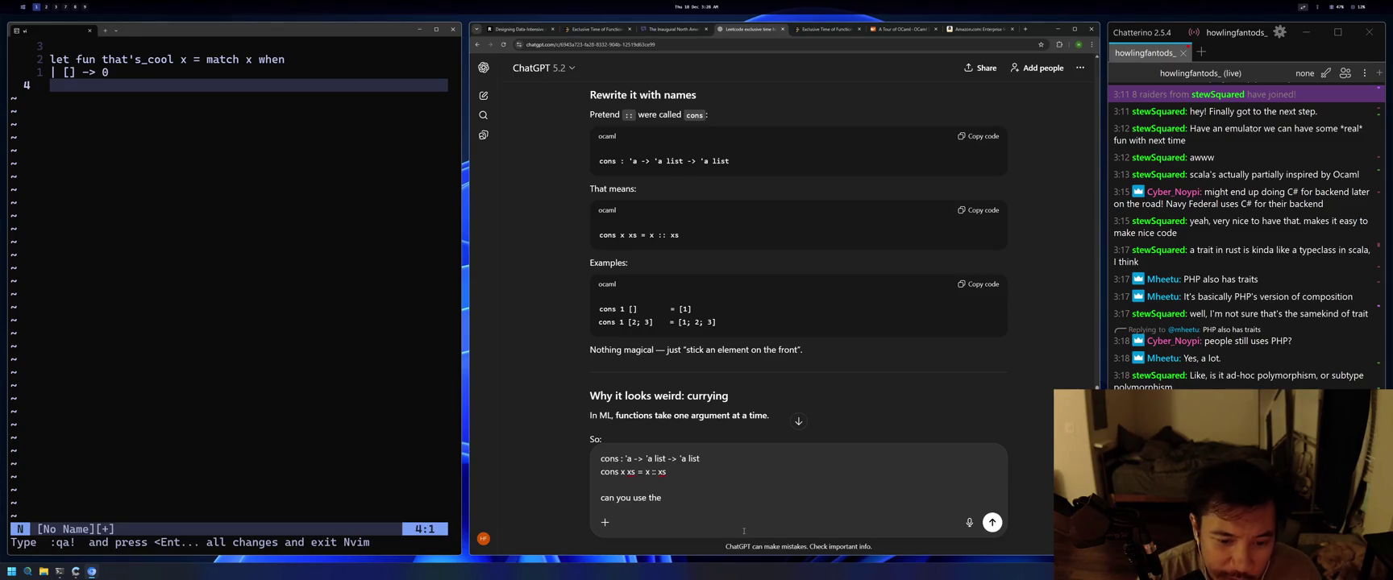
key("ctrl+a")
key("BackSpace")
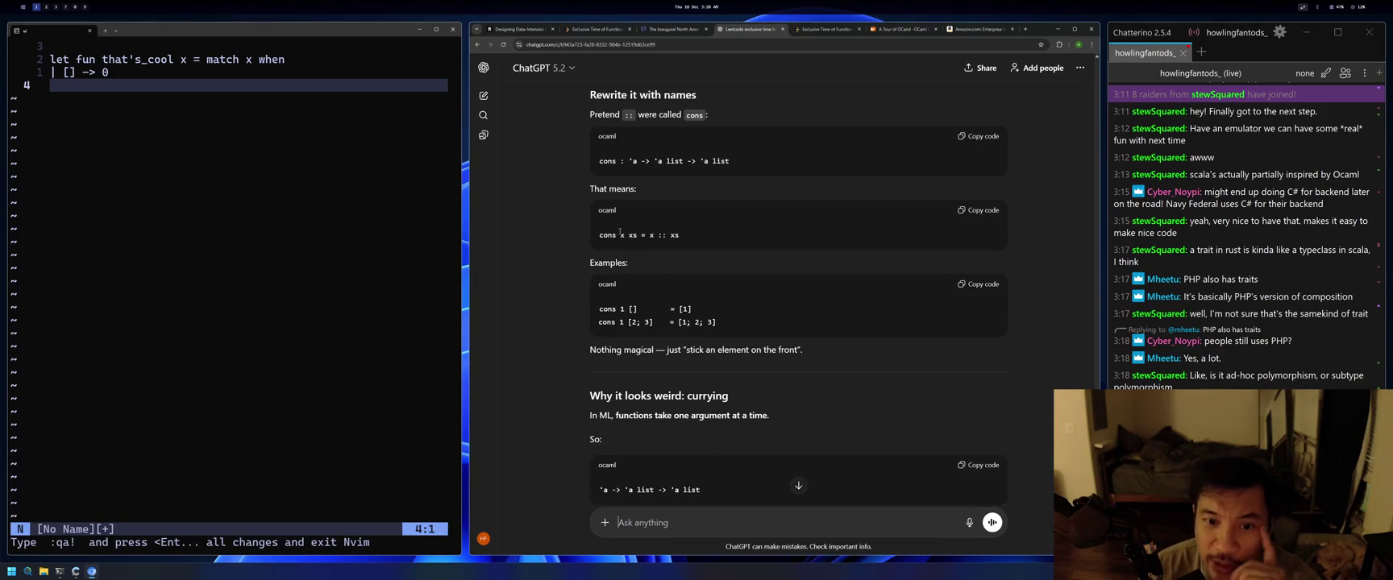
left_click_drag(613, 235, 597, 240)
left_click(621, 236)
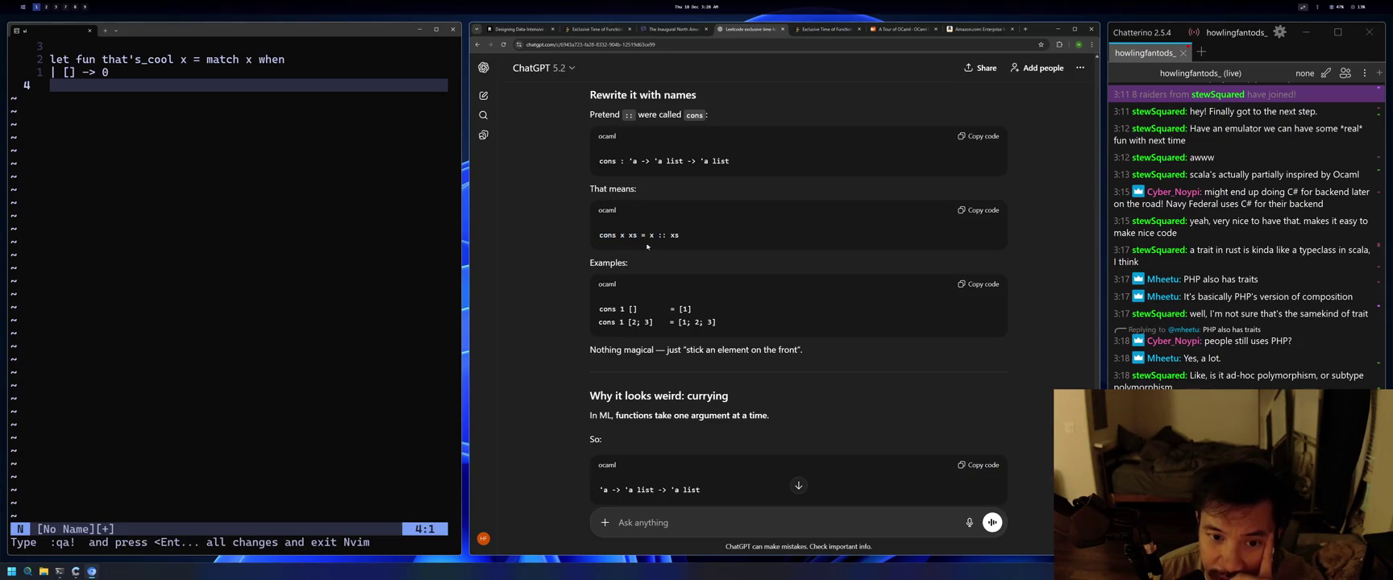
double_click(674, 236)
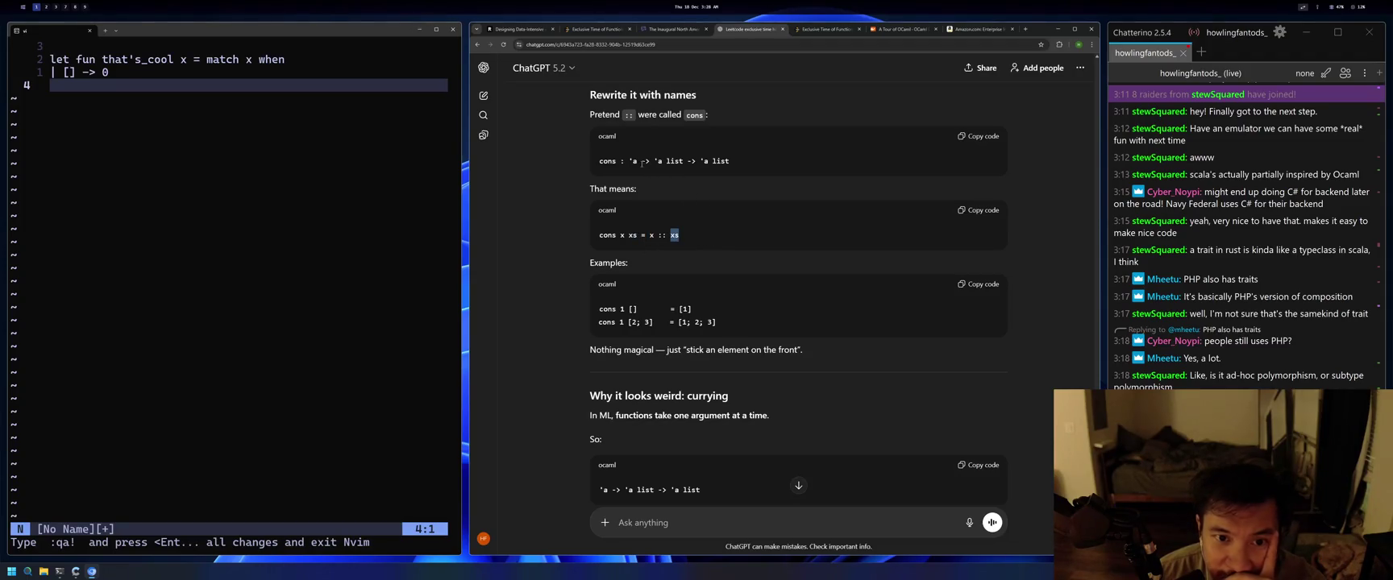
left_click_drag(621, 161, 692, 162)
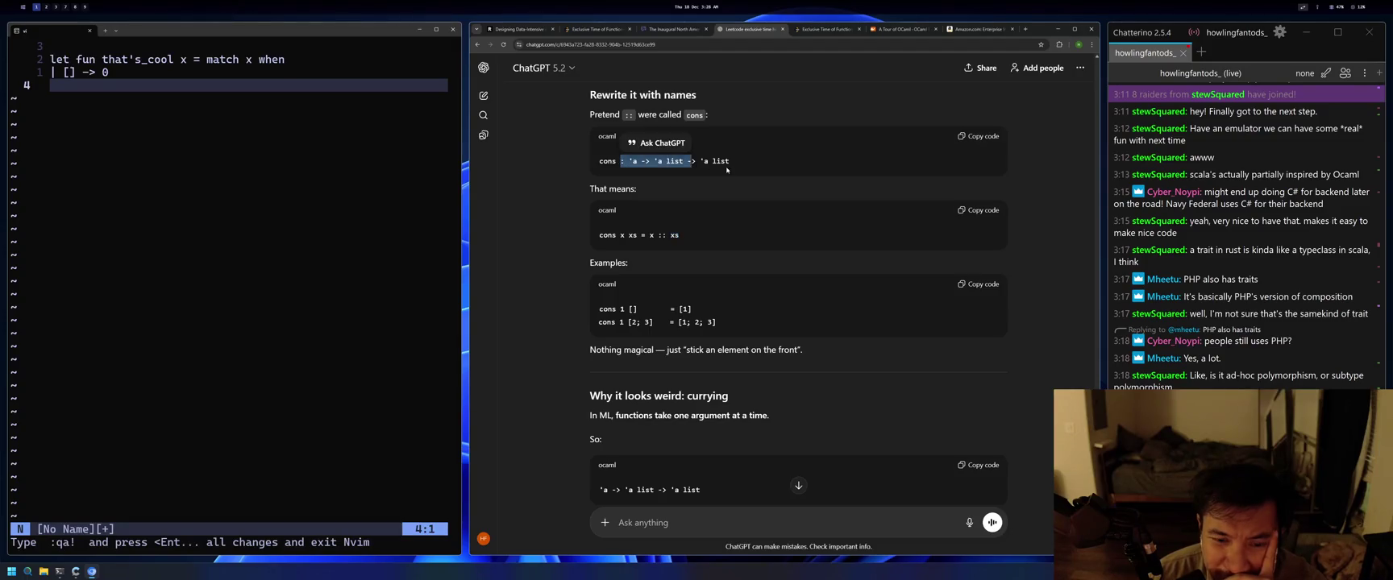
left_click(617, 161)
left_click_drag(650, 235, 599, 235)
left_click(700, 236)
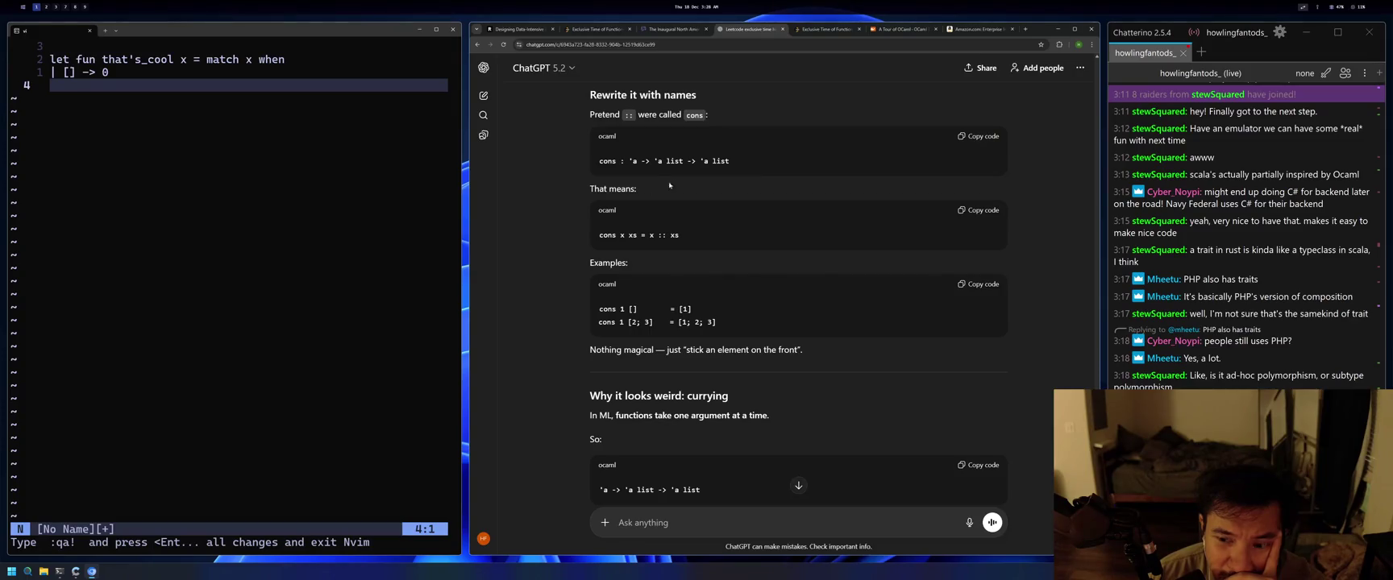
triple_click(666, 161)
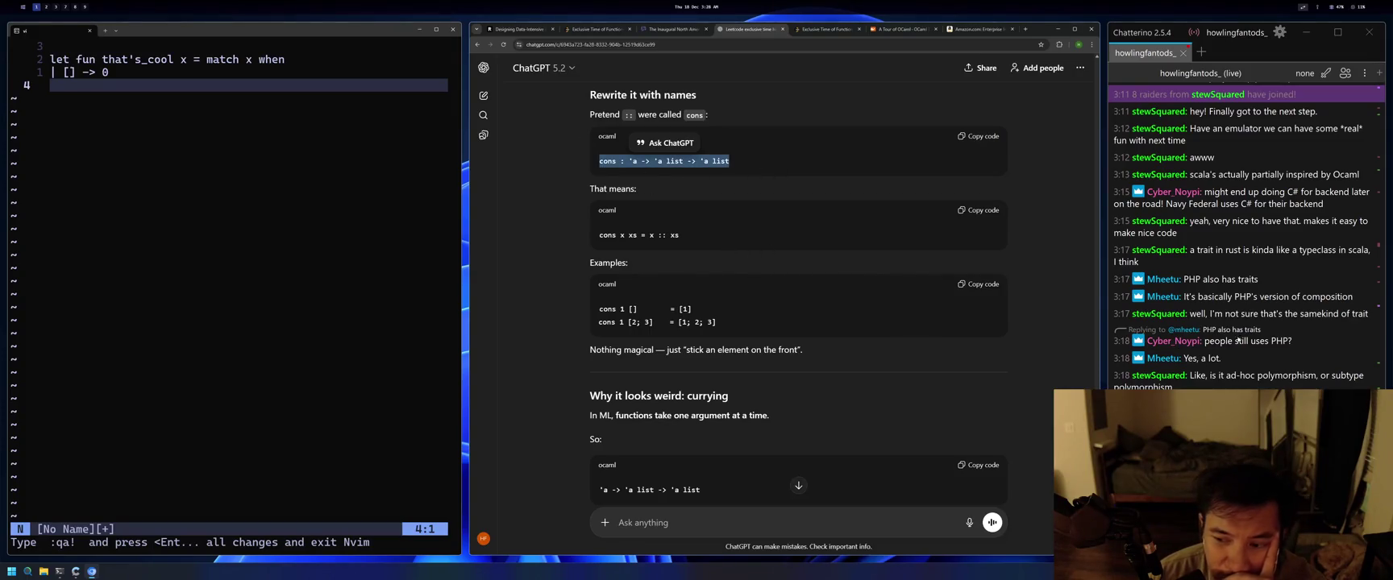
scroll(905, 284, "down", 3)
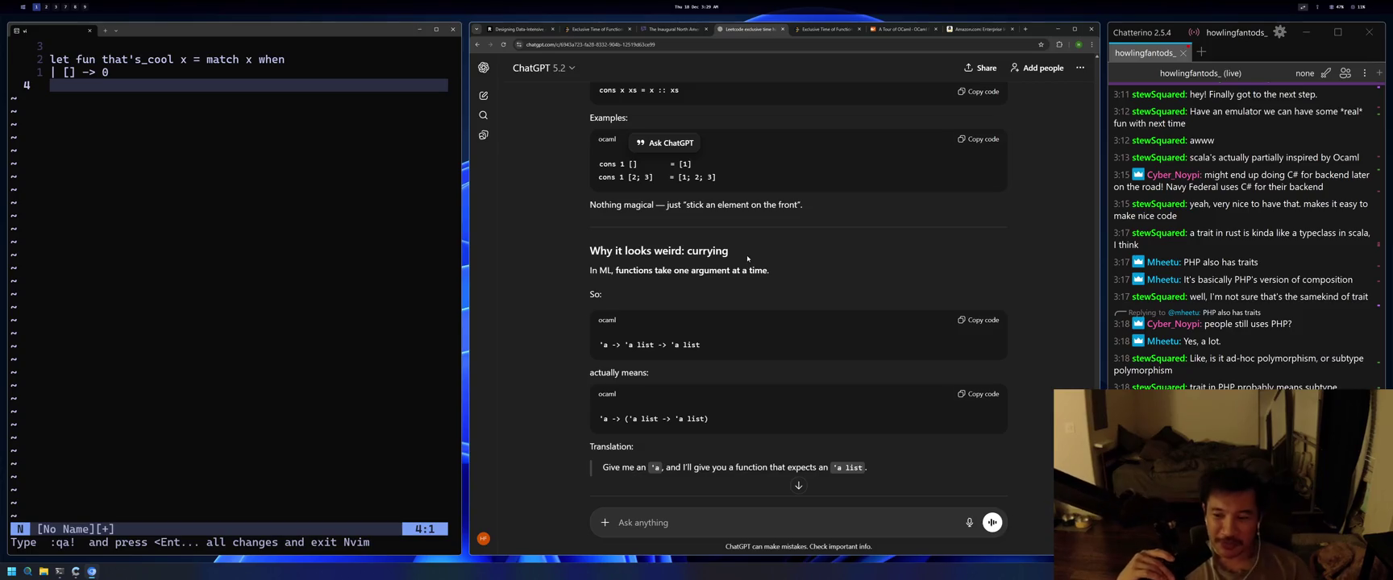
On the OCaml tour, highlight the list type line, the apostrophe in 'a and the (::) constructor.
left_click(914, 30)
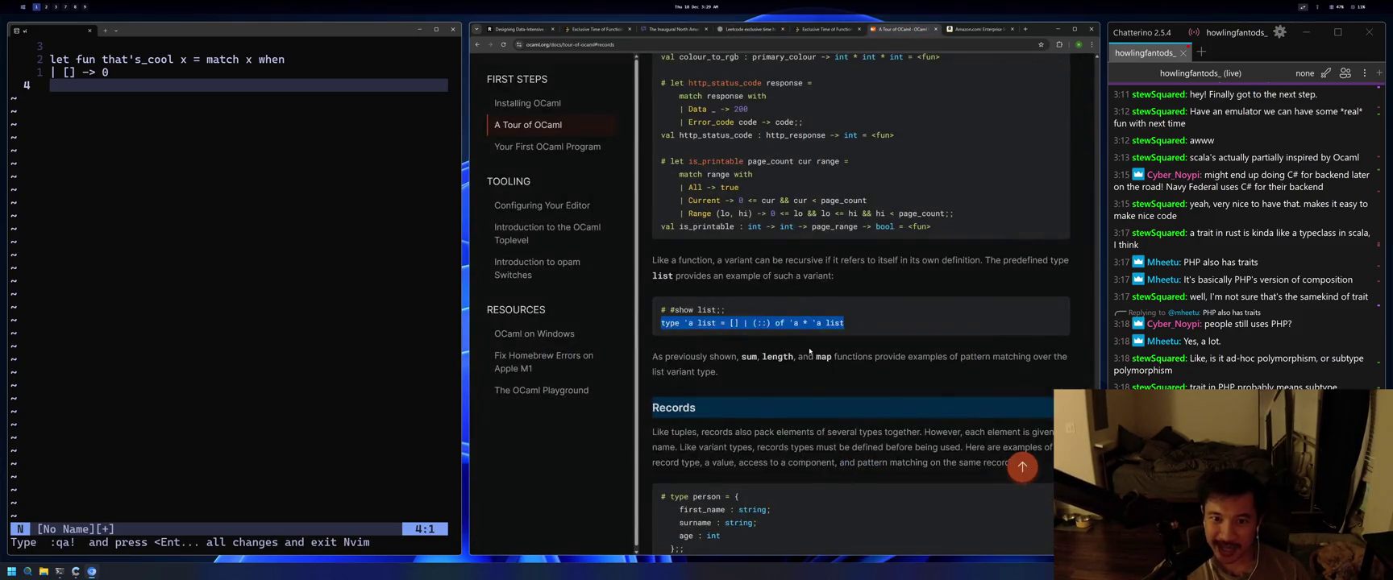
left_click_drag(875, 326, 666, 323)
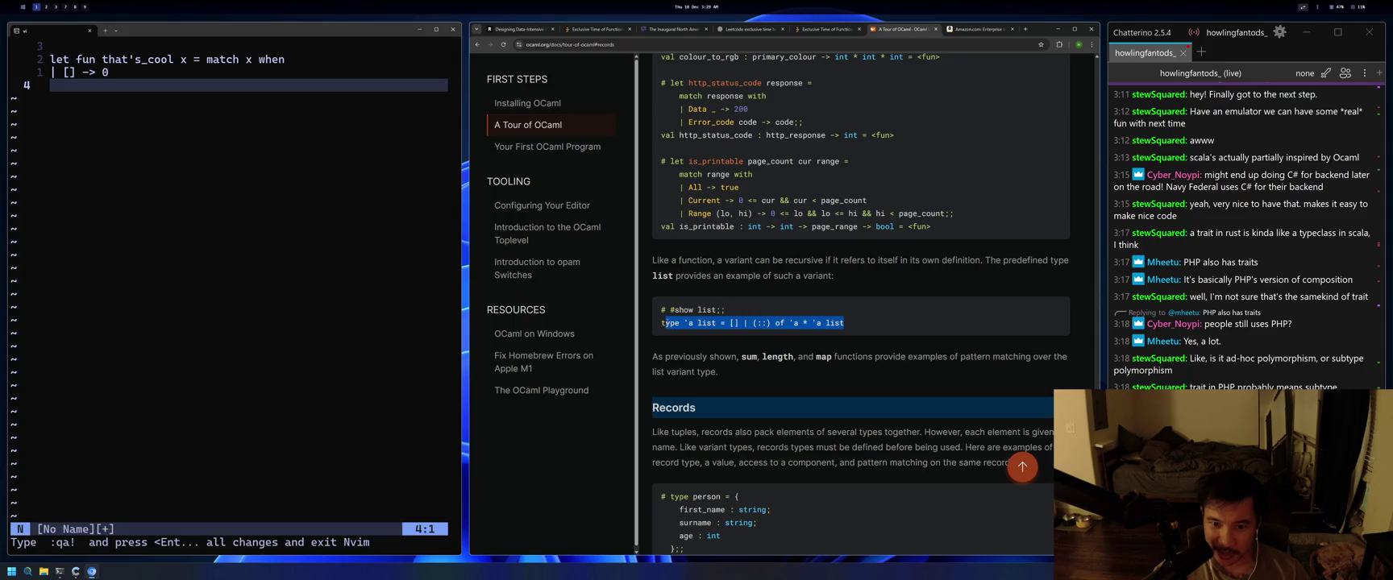
left_click(874, 332)
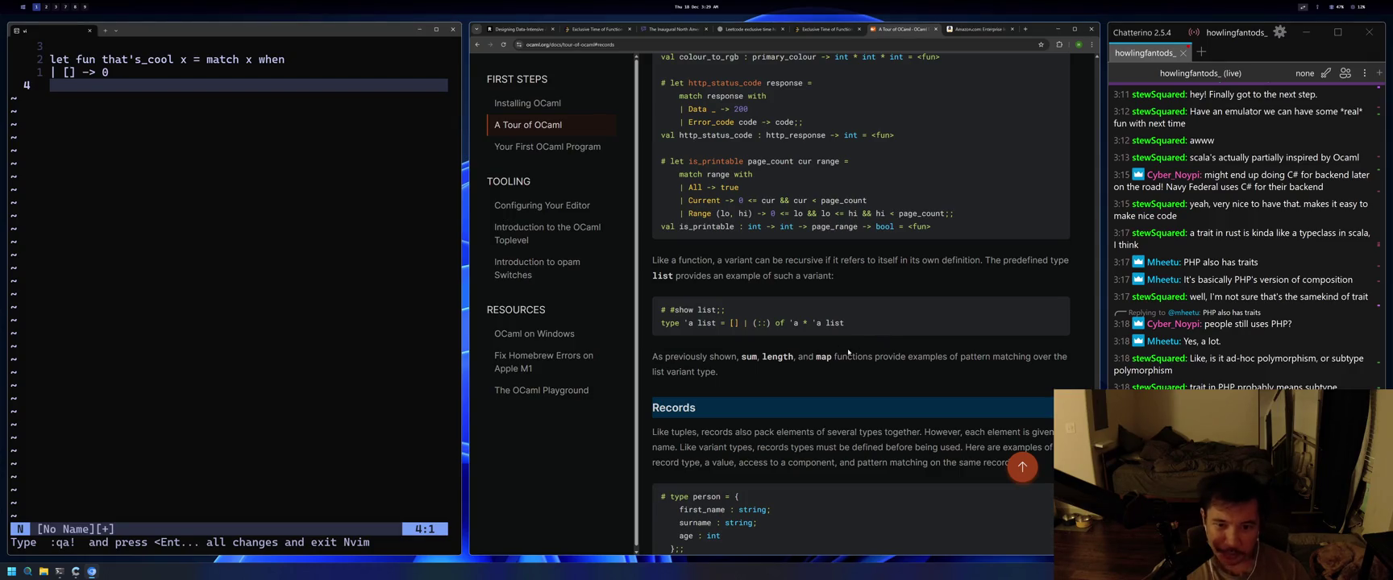
left_click_drag(685, 323, 691, 323)
left_click(708, 322)
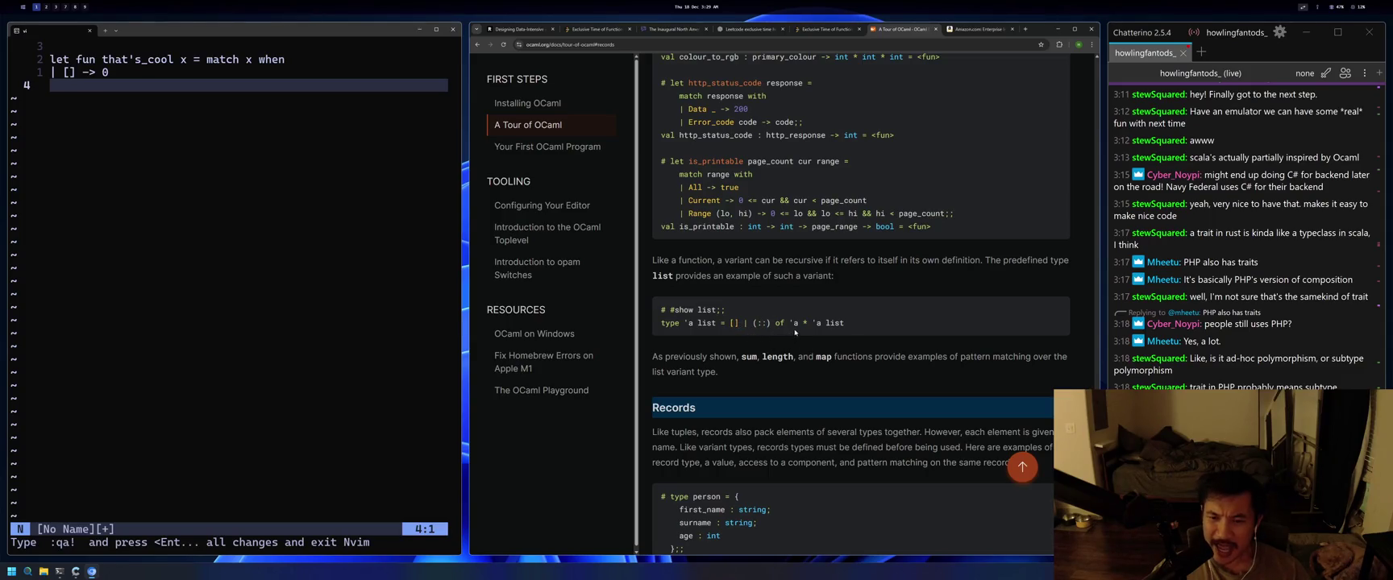
left_click_drag(747, 323, 772, 323)
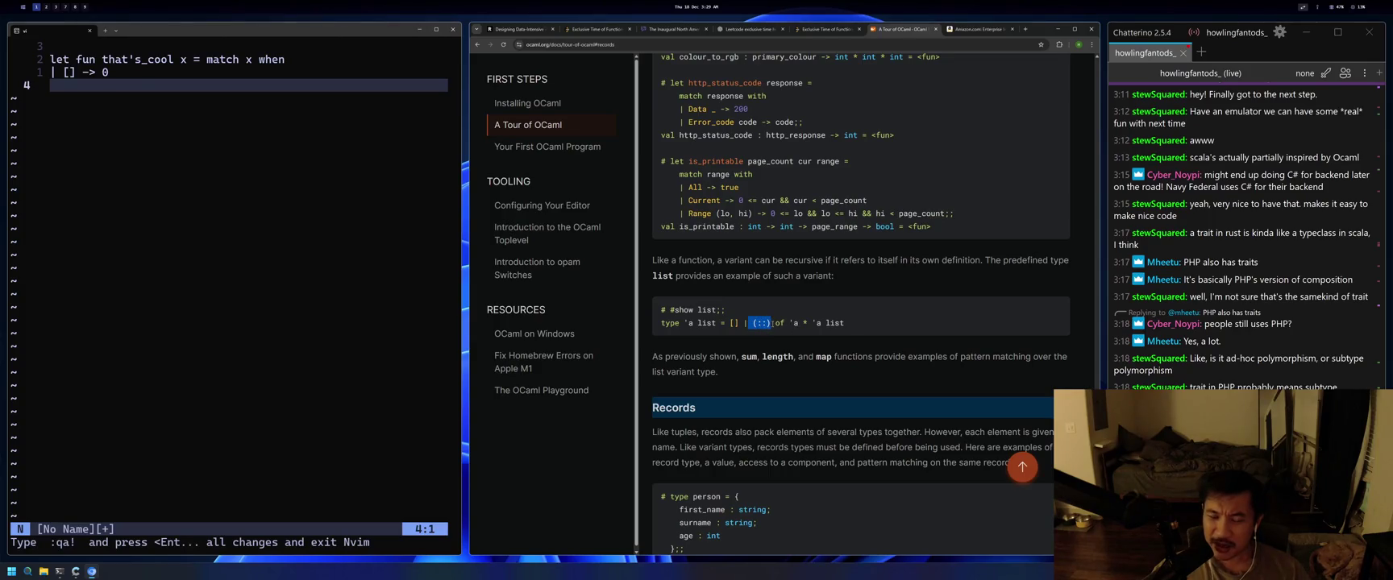
left_click(781, 340)
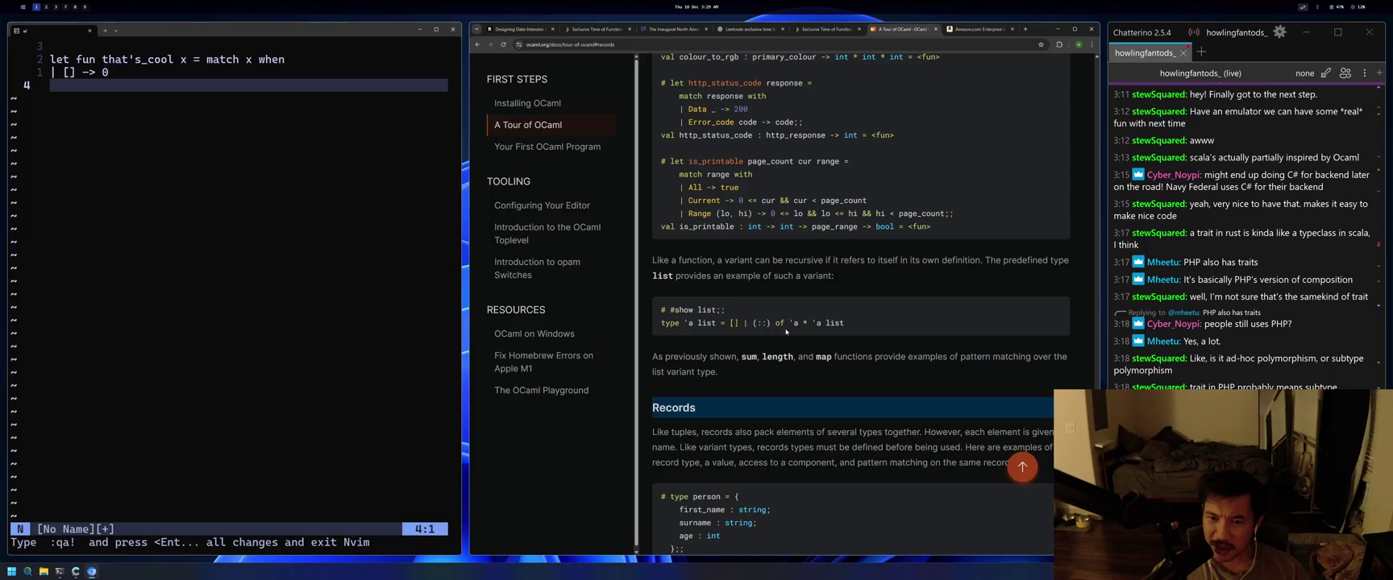
Highlight 'of', the 'a variable and the trailing 'a list in the definition.
double_click(780, 323)
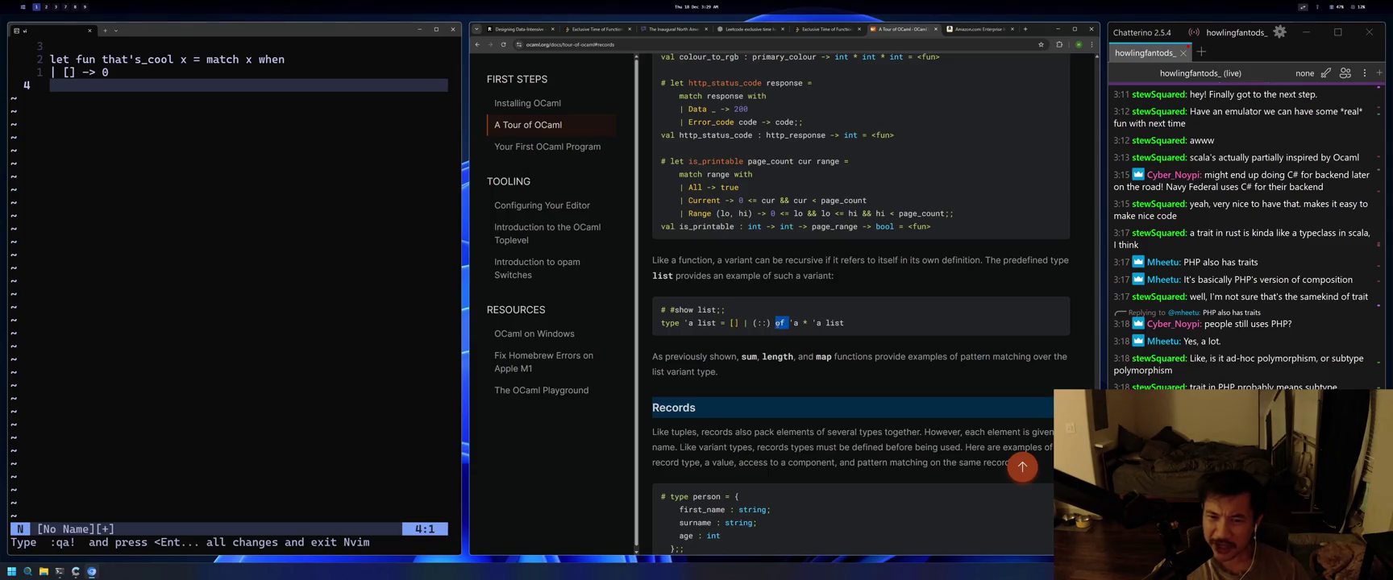
double_click(787, 323)
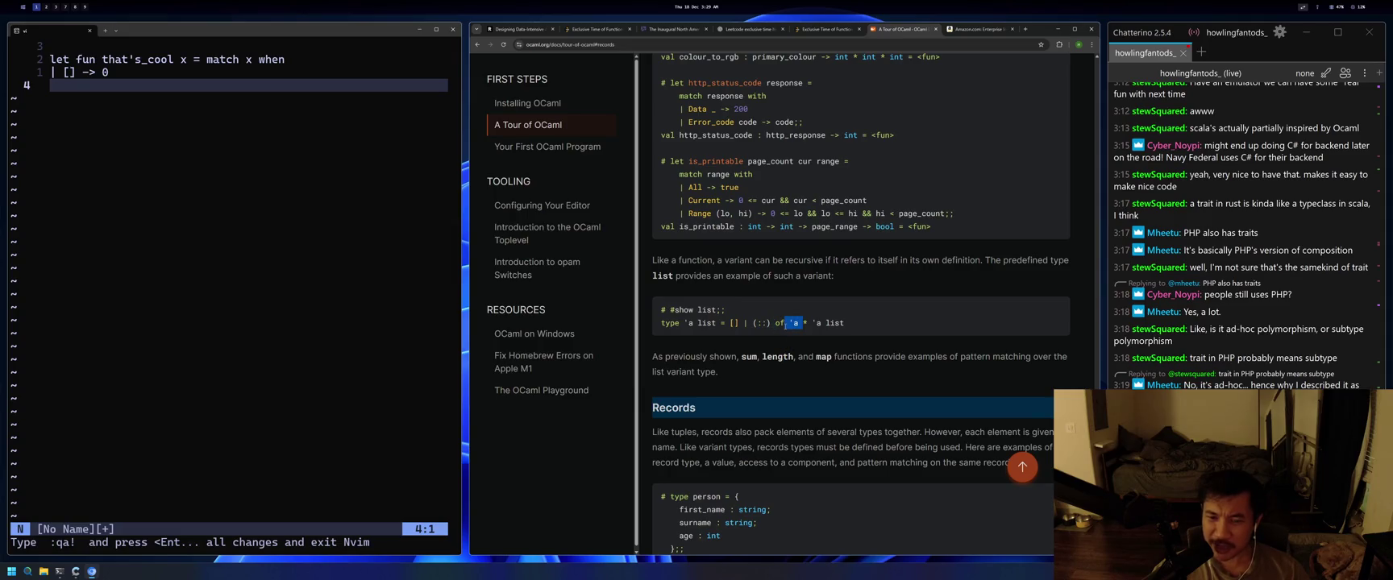
left_click_drag(793, 324, 798, 323)
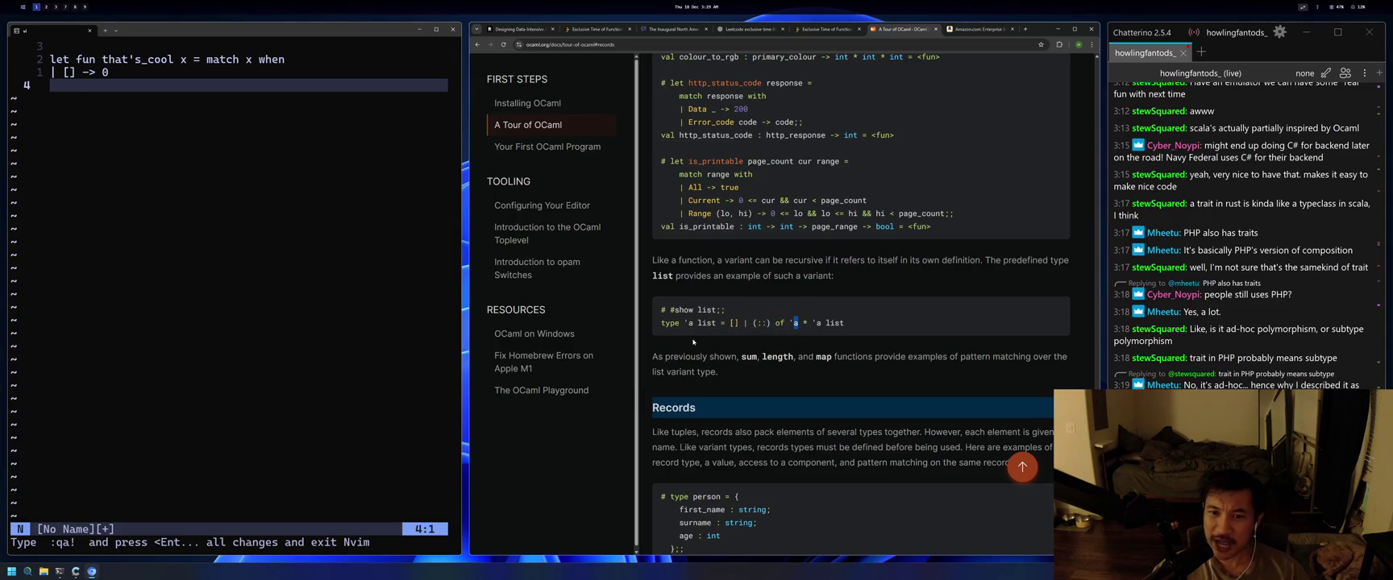
left_click(762, 324)
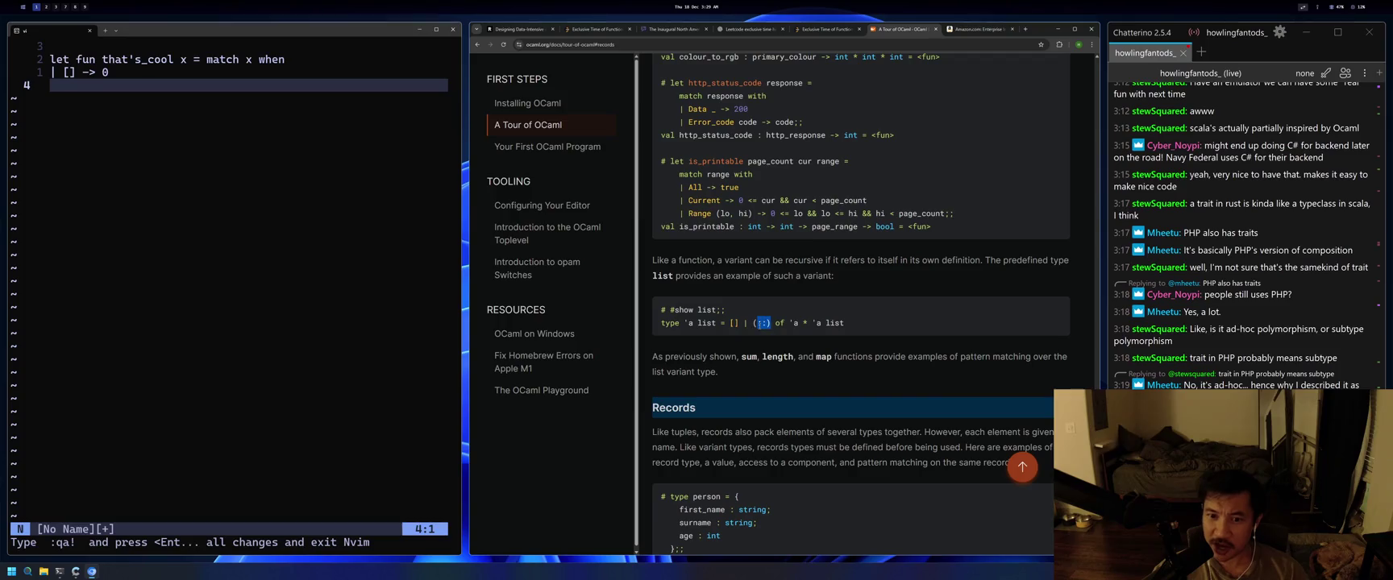
left_click_drag(812, 324, 843, 323)
left_click(823, 323)
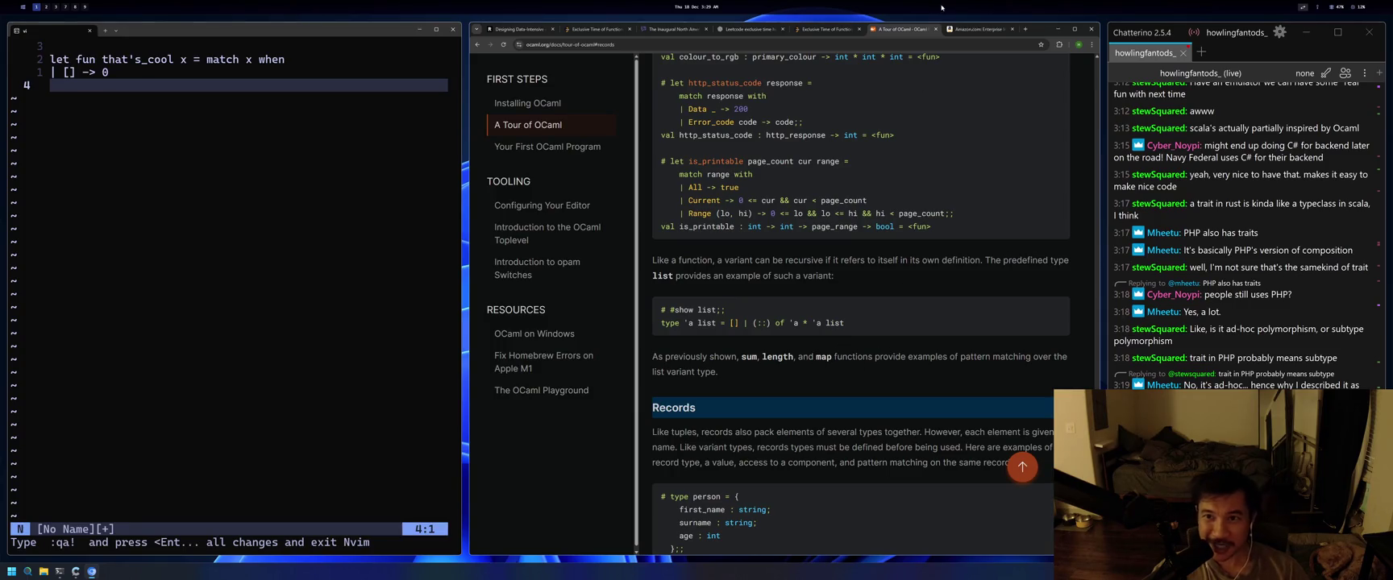
Glance at the Exclusive Time of Functions tab, scroll the tour, then return to ChatGPT.
left_click(792, 30)
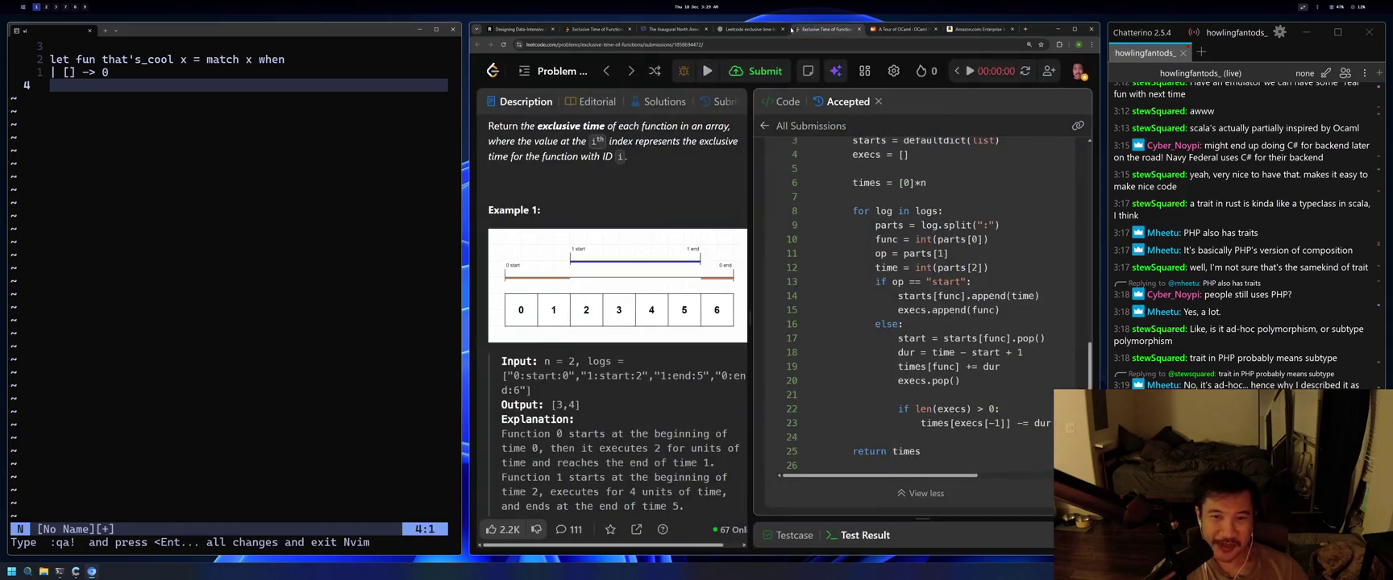
left_click(903, 29)
scroll(905, 384, "down", 2)
scroll(904, 384, "down", 1)
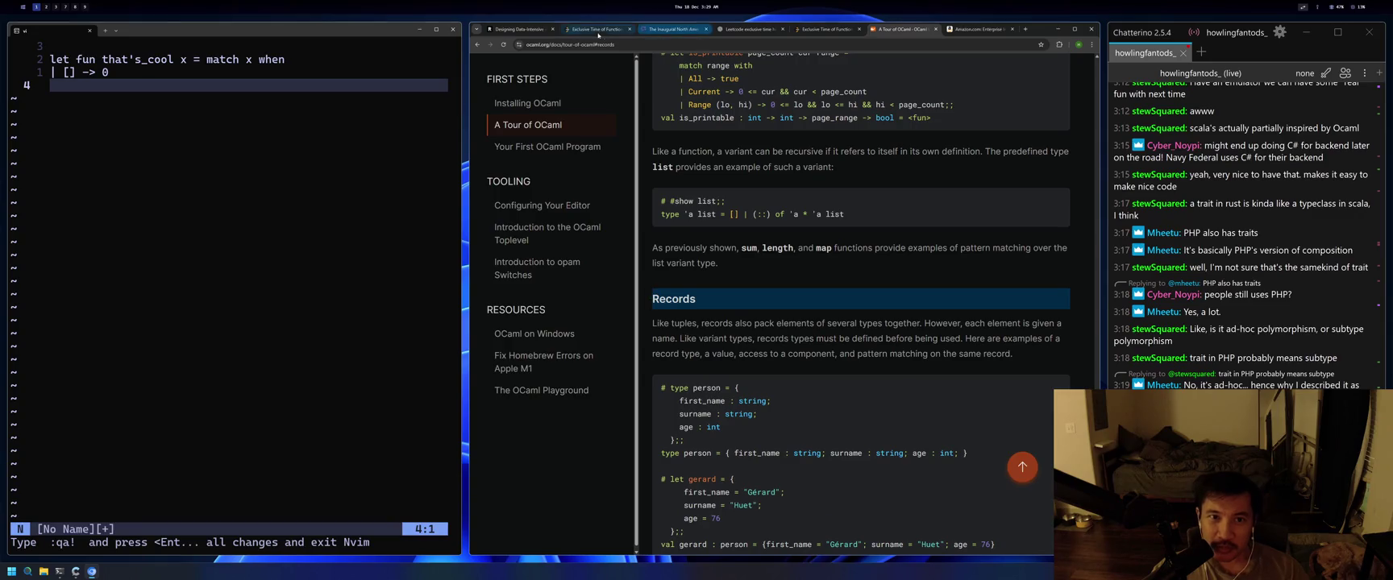
left_click(750, 29)
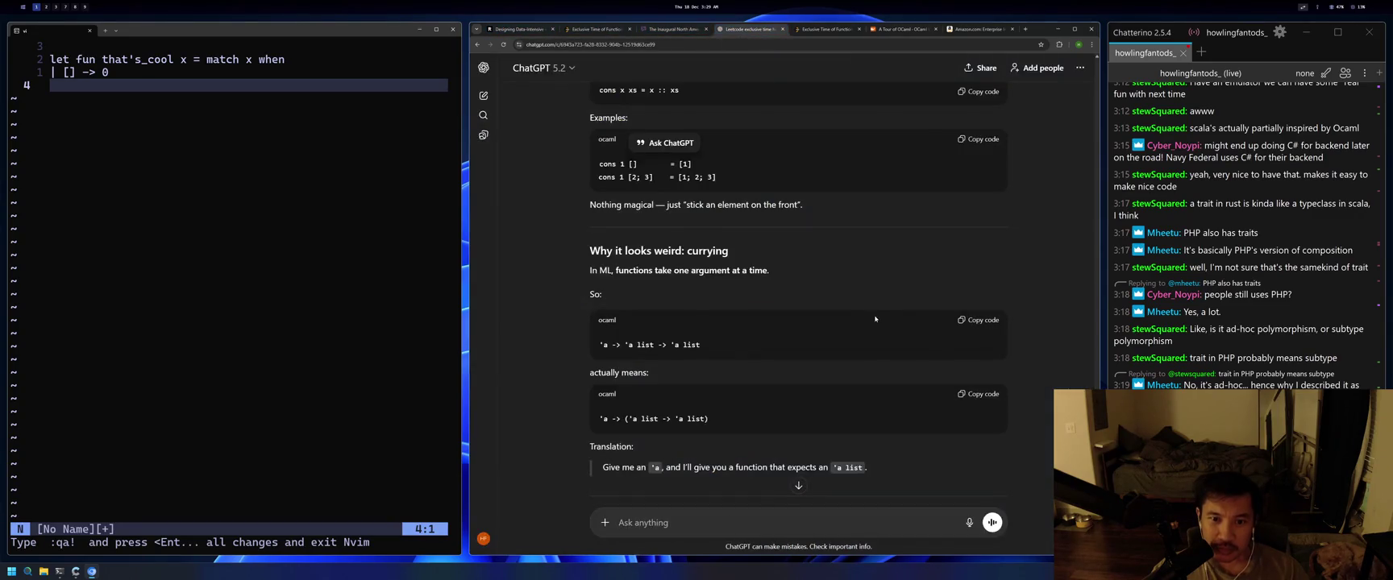
Highlight the 'a -> 'a list -> 'a list signature, then read down the ChatGPT answer.
left_click_drag(703, 345, 599, 345)
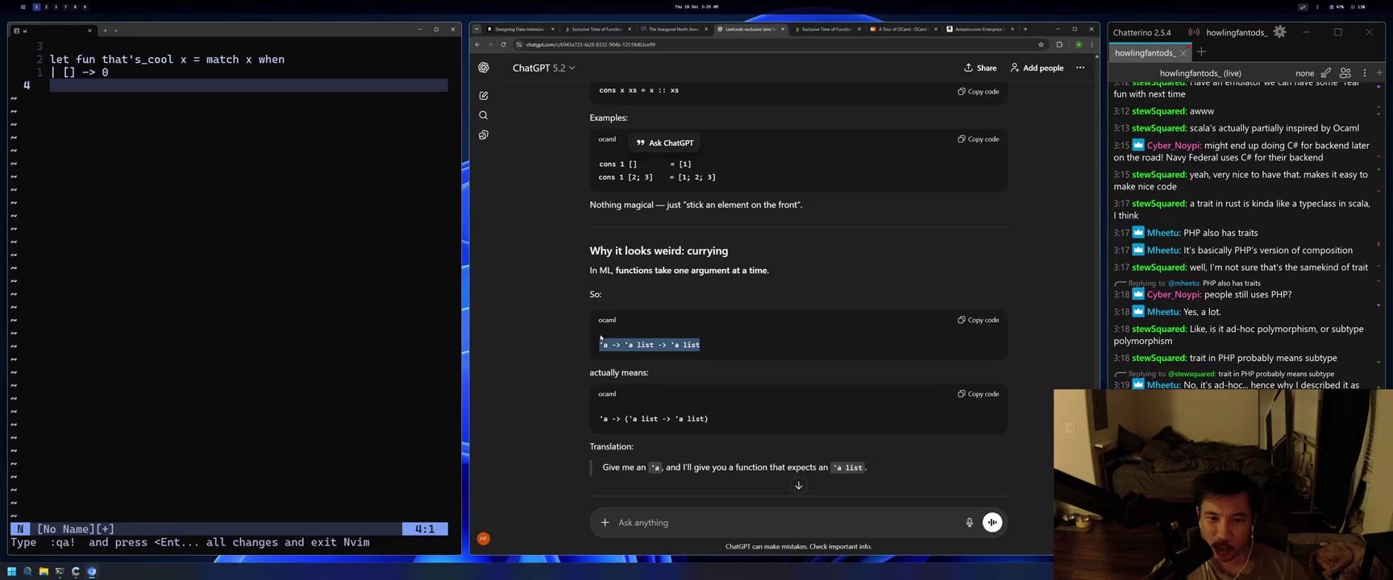
left_click(799, 345)
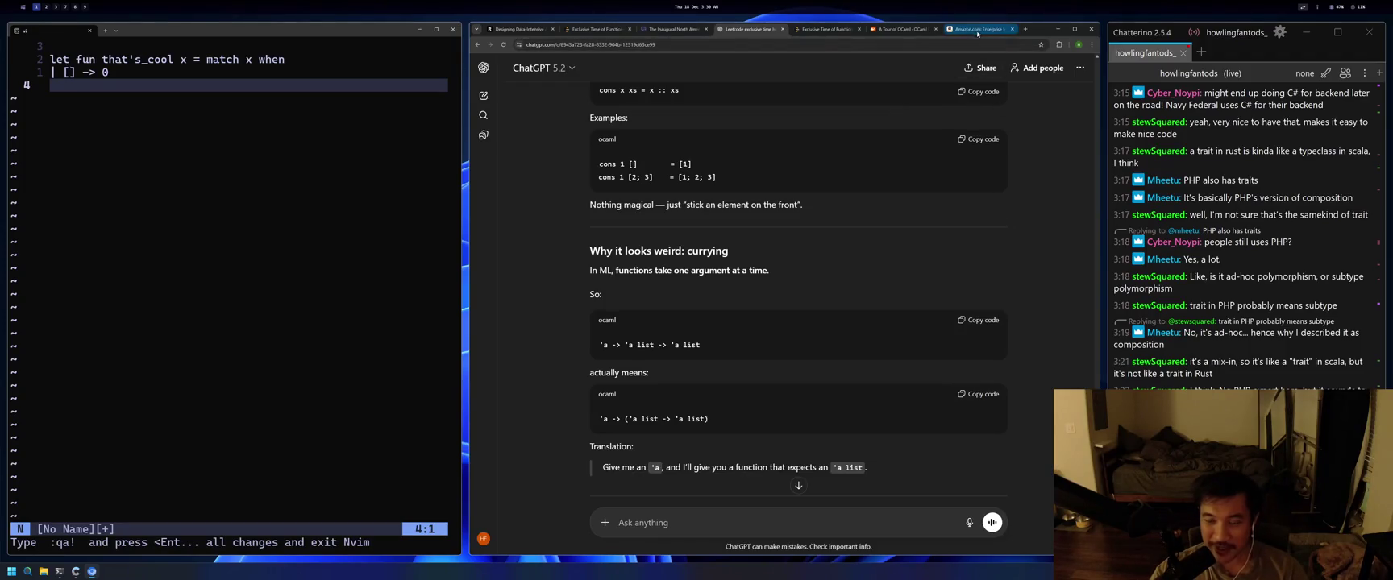
mouse_move(979, 31)
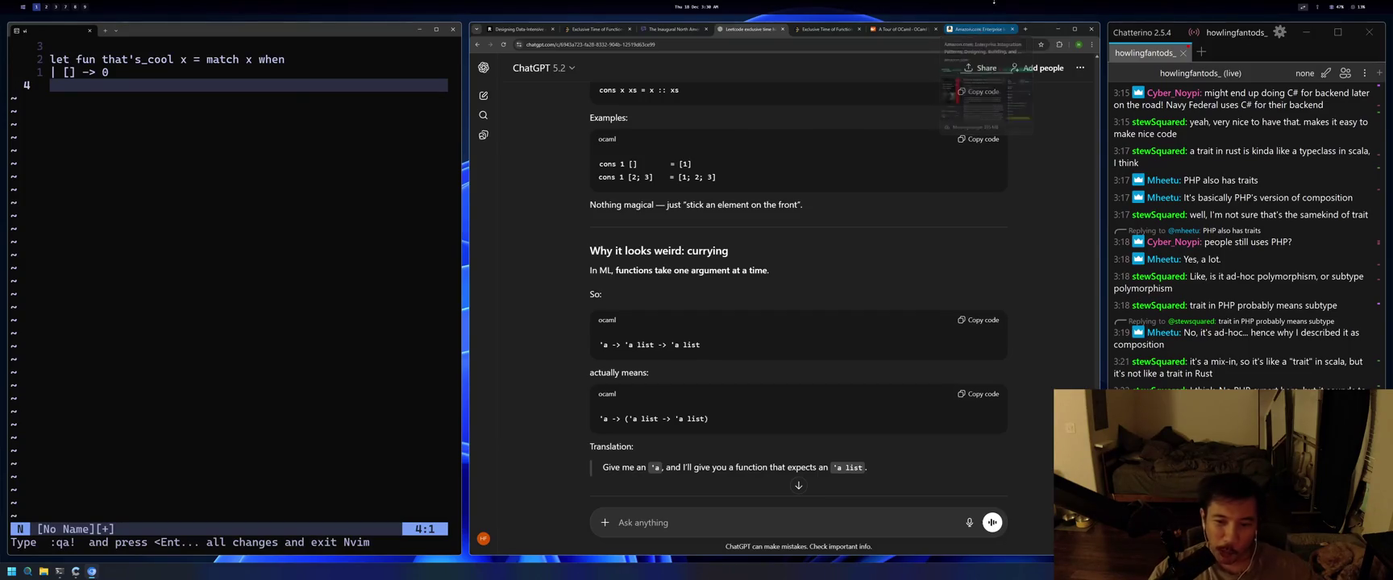
scroll(985, 330, "down", 2)
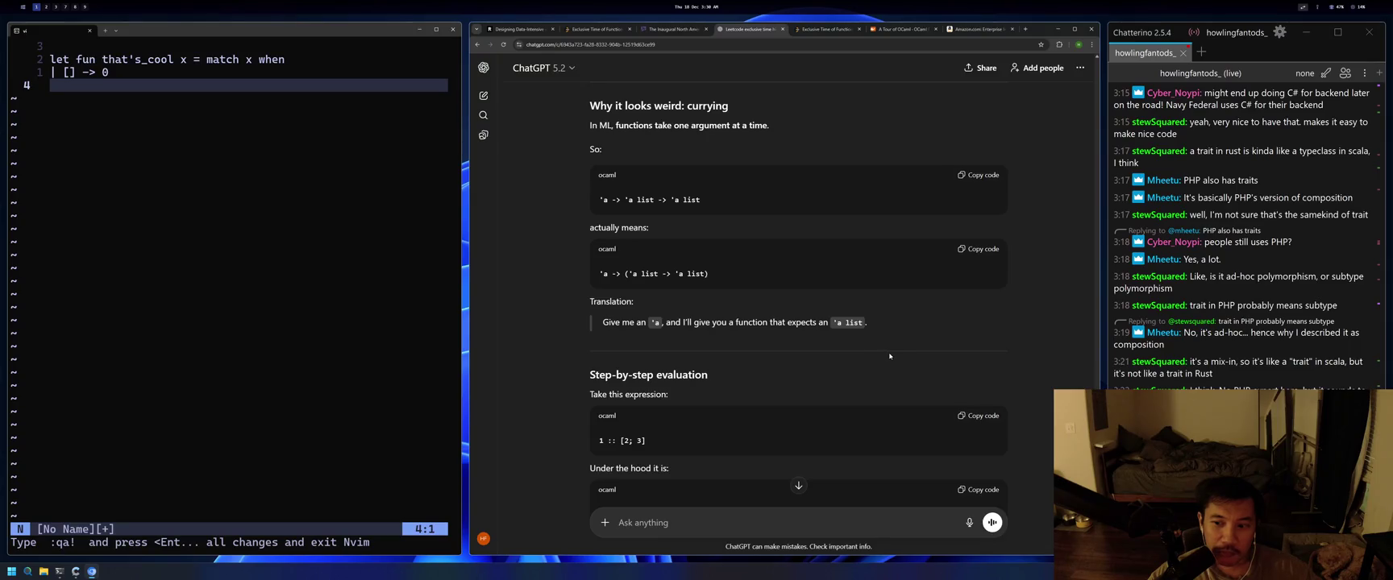
scroll(878, 353, "down", 1)
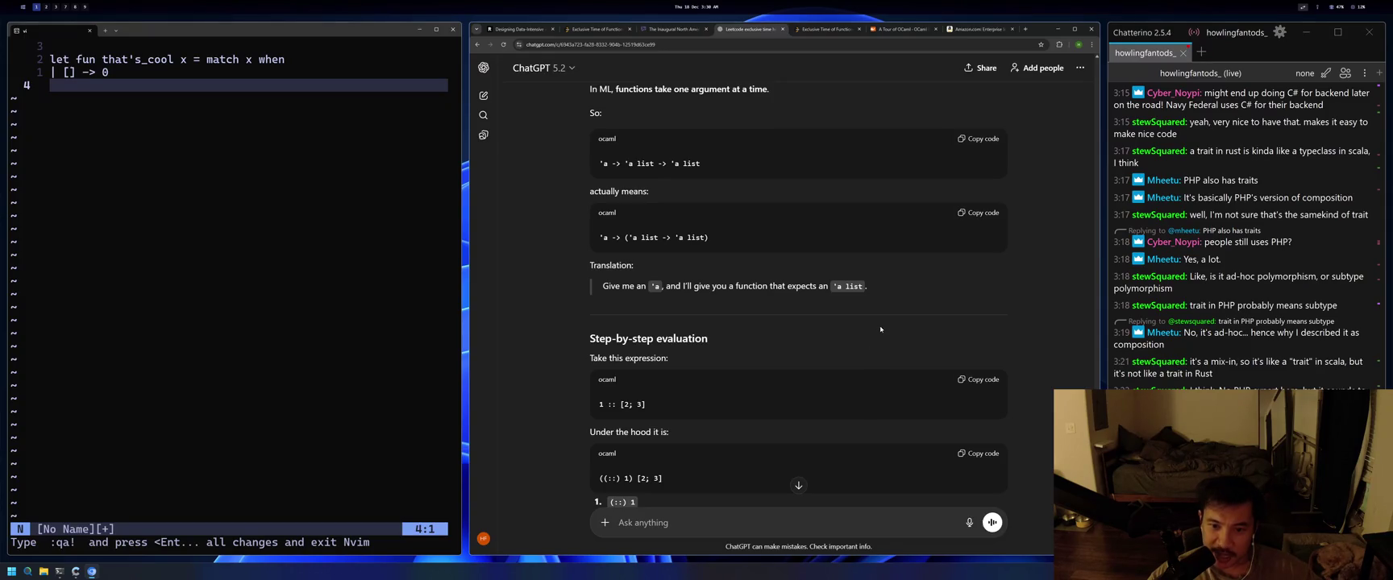
scroll(757, 385, "down", 2)
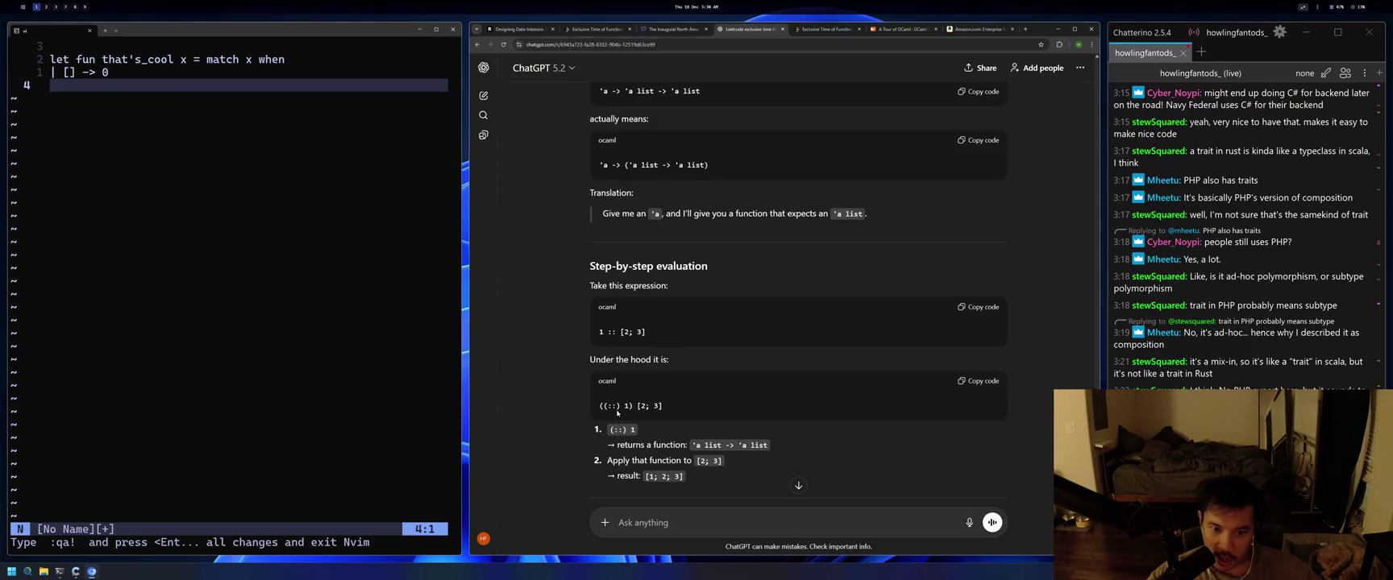
Reach the visual intuition for 1 :: [2; 3], glance at the Haskell hackathon page, return to ChatGPT.
scroll(626, 408, "down", 1)
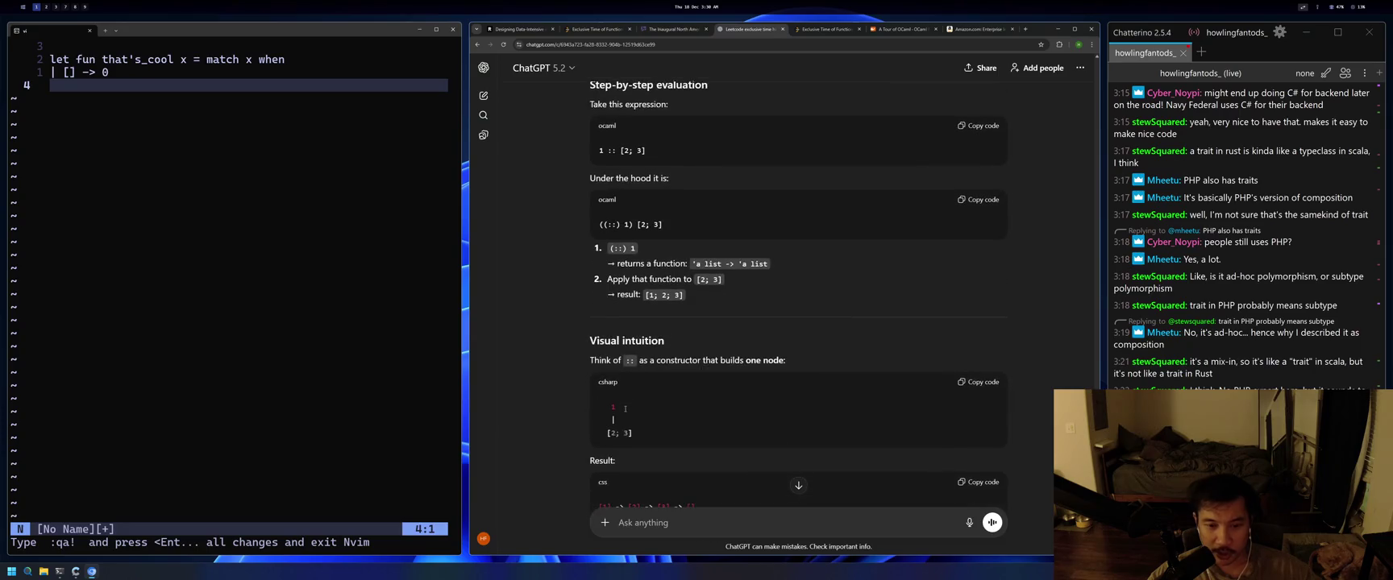
scroll(628, 410, "up", 2)
scroll(628, 410, "down", 4)
scroll(628, 411, "up", 2)
left_click(686, 29)
left_click(758, 30)
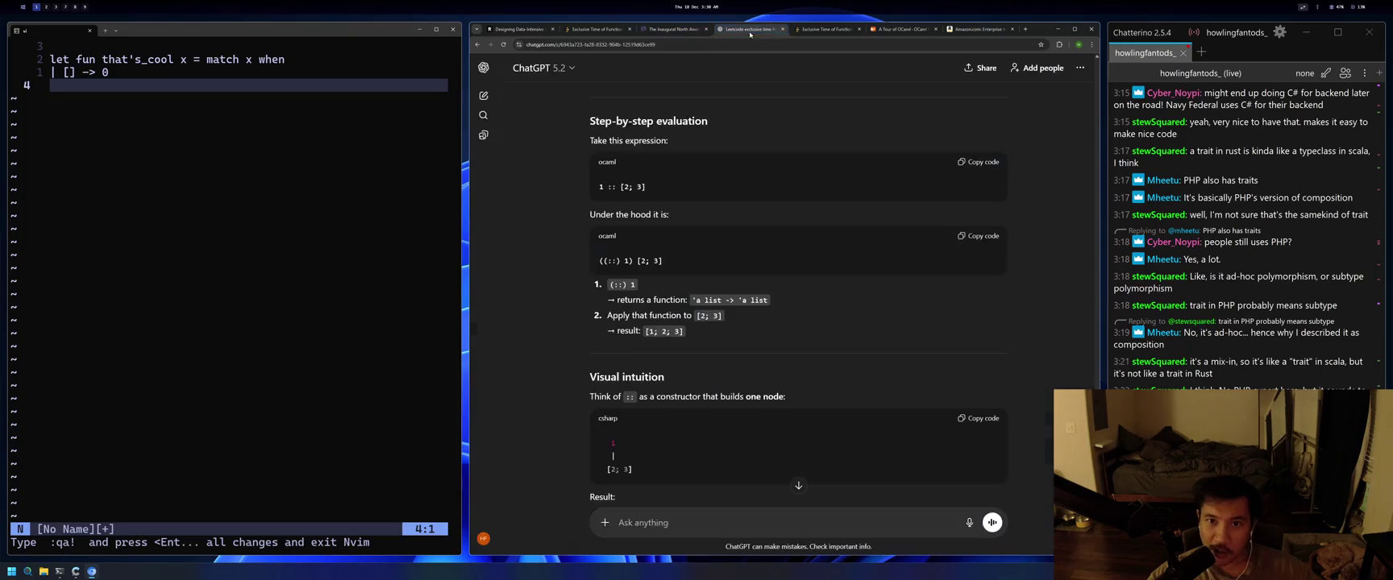
Flip through the Amazon, Exclusive Time of Functions and data-intensive applications tabs, ending on ChatGPT.
left_click(959, 30)
left_click(570, 30)
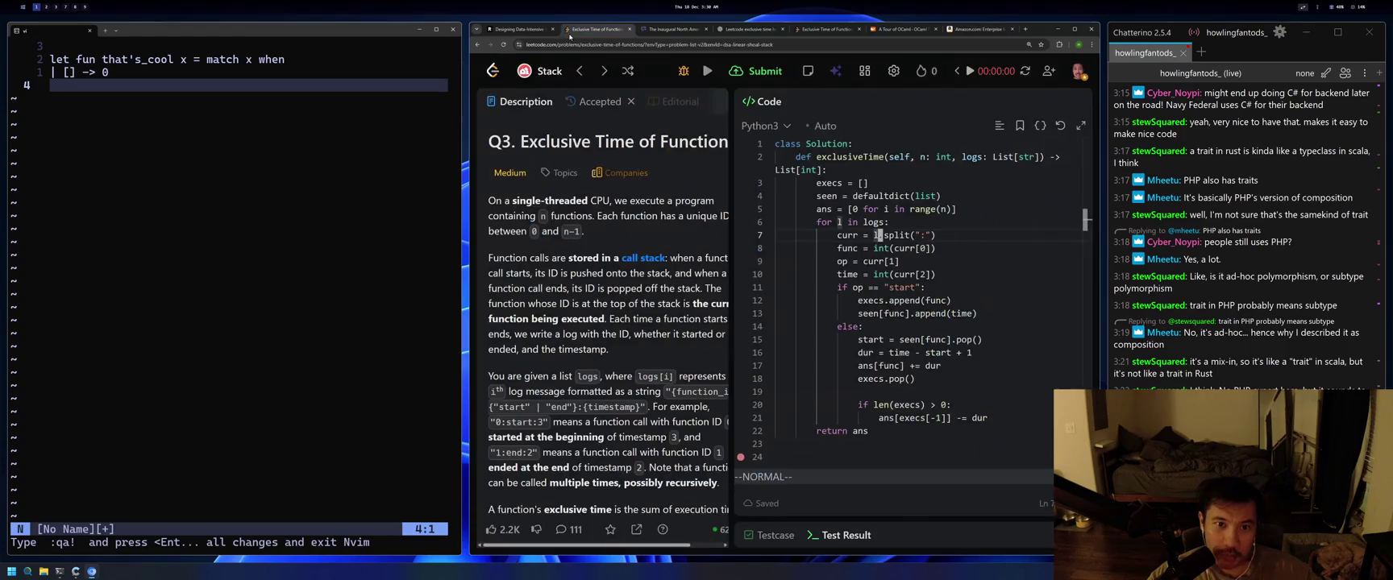
key("ctrl+shift+Tab")
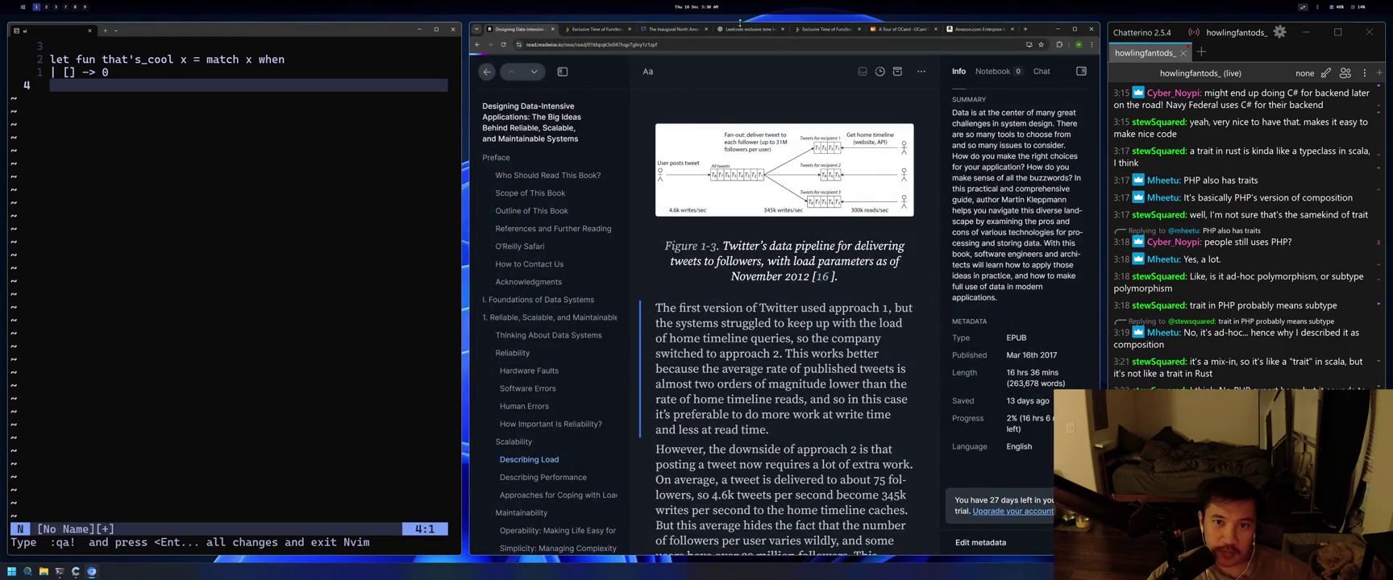
left_click(725, 27)
left_click(814, 29)
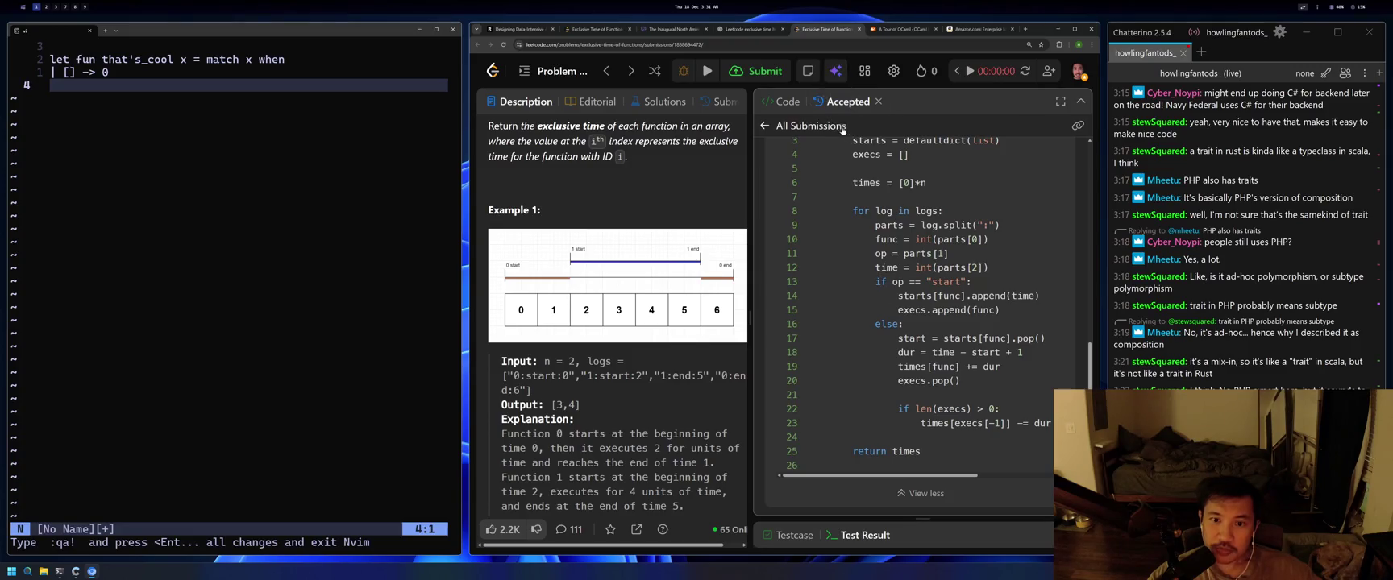
key("ctrl+shift+Tab")
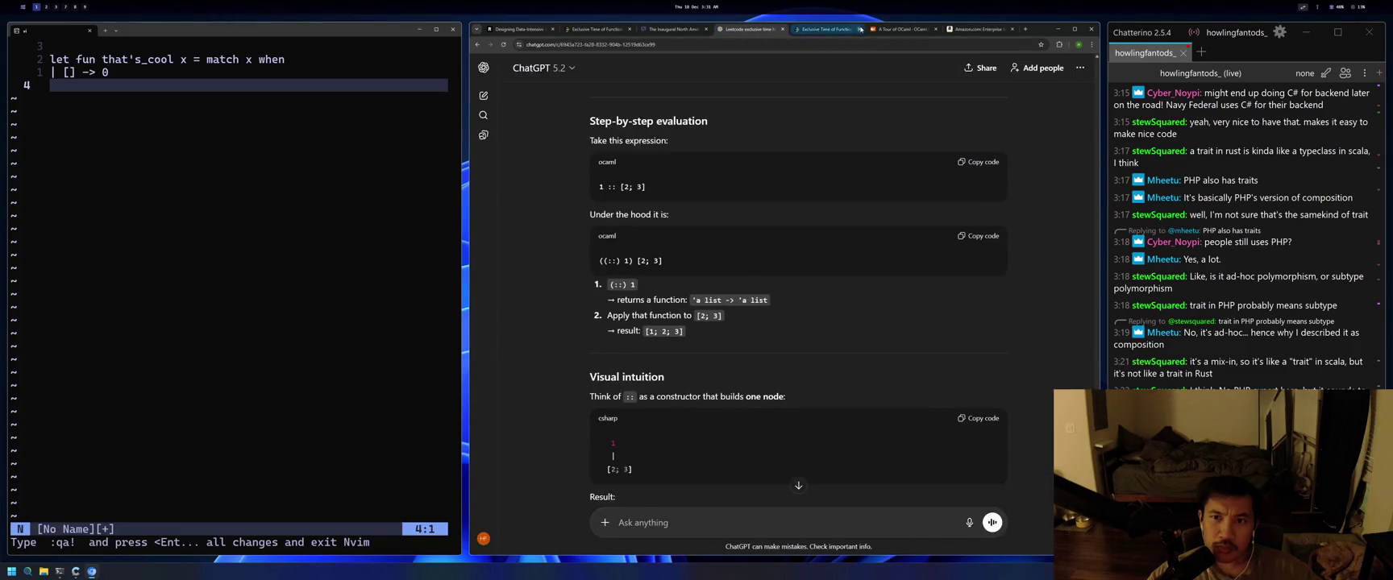
Go to the OCaml tour's Records section and highlight the gerard record example.
key("ctrl+Tab")
key("ctrl+Tab")
scroll(861, 305, "down", 1)
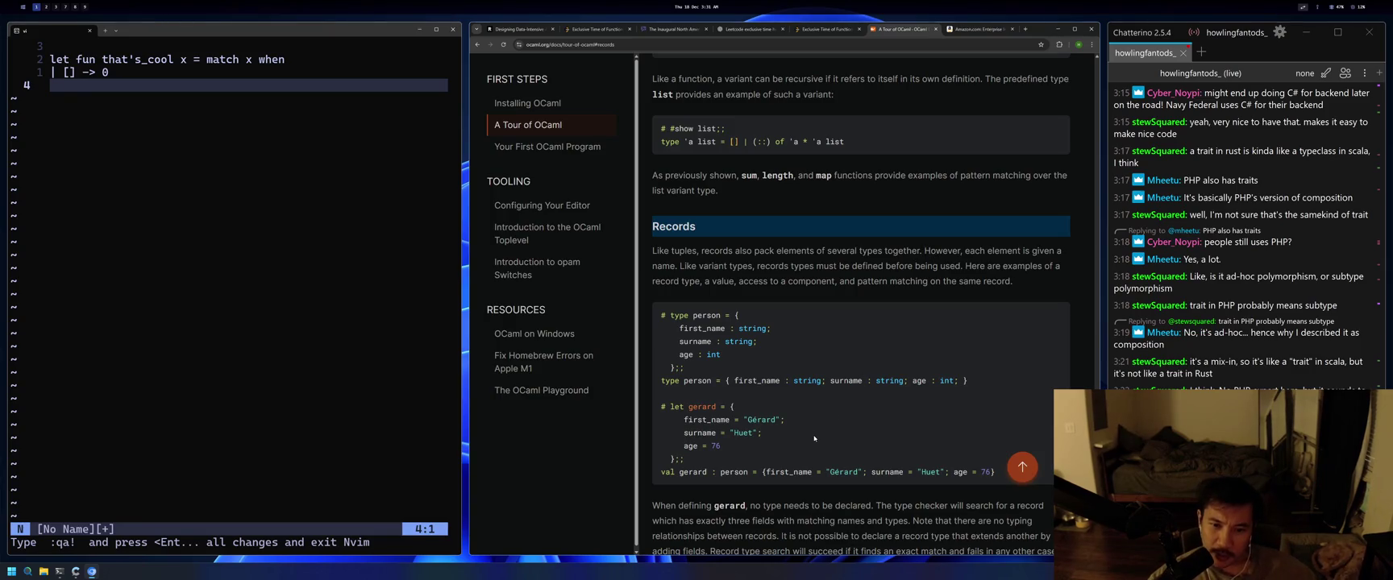
mouse_move(691, 460)
left_mouse_down()
mouse_move(663, 432)
mouse_move(663, 407)
left_mouse_up()
left_click(671, 473)
left_click_drag(671, 472, 694, 472)
left_click(735, 472)
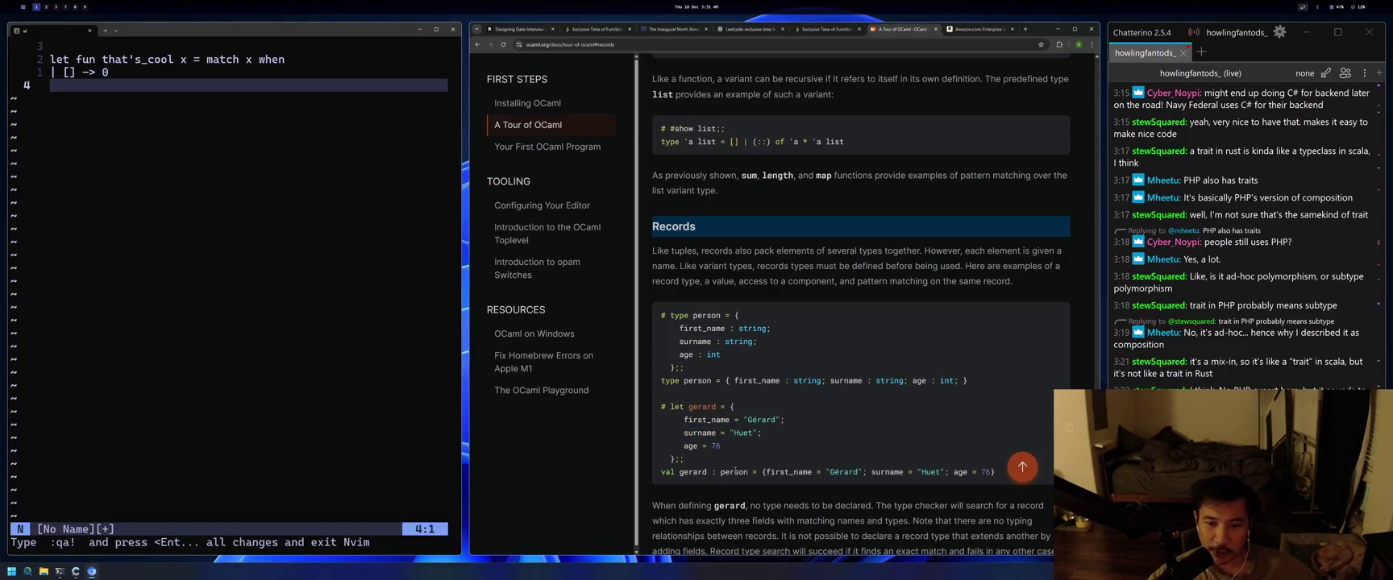
left_click_drag(790, 472, 978, 472)
scroll(863, 411, "down", 1)
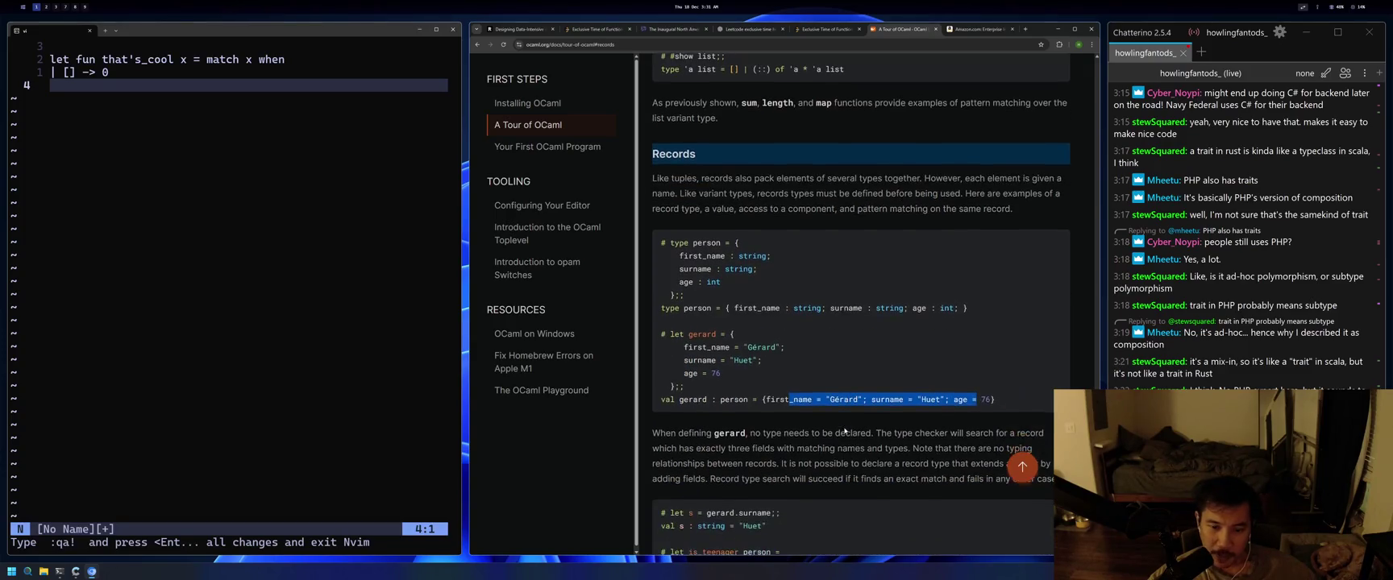
left_click(862, 411)
scroll(807, 362, "down", 2)
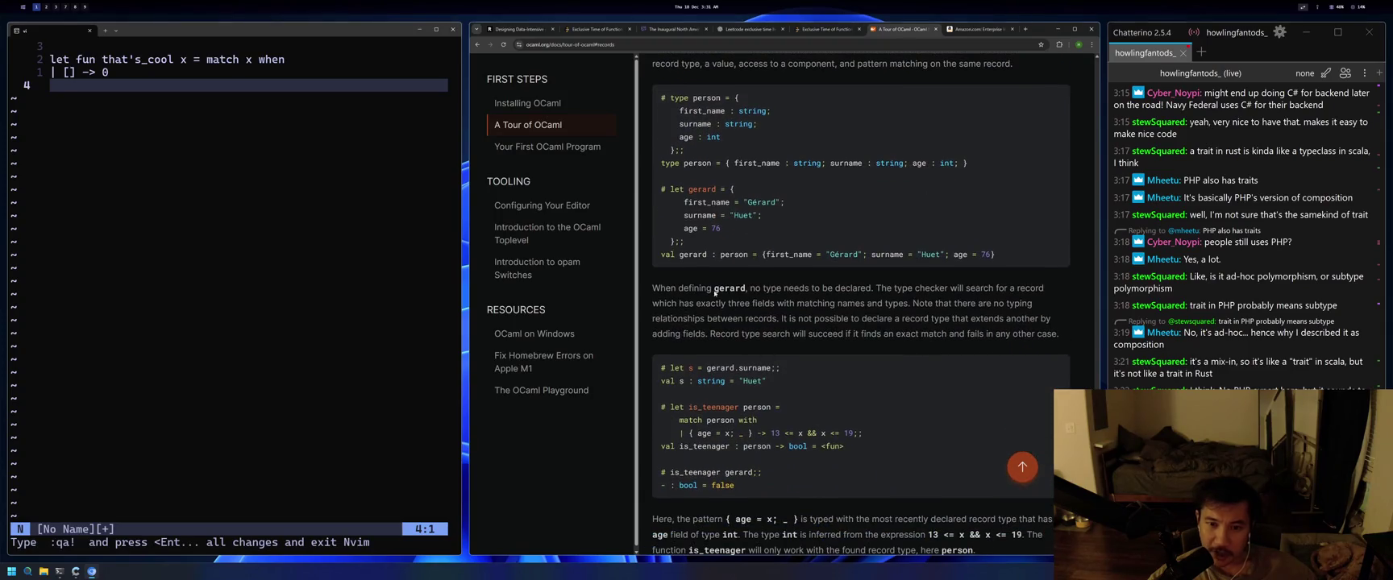
left_click_drag(659, 255, 997, 254)
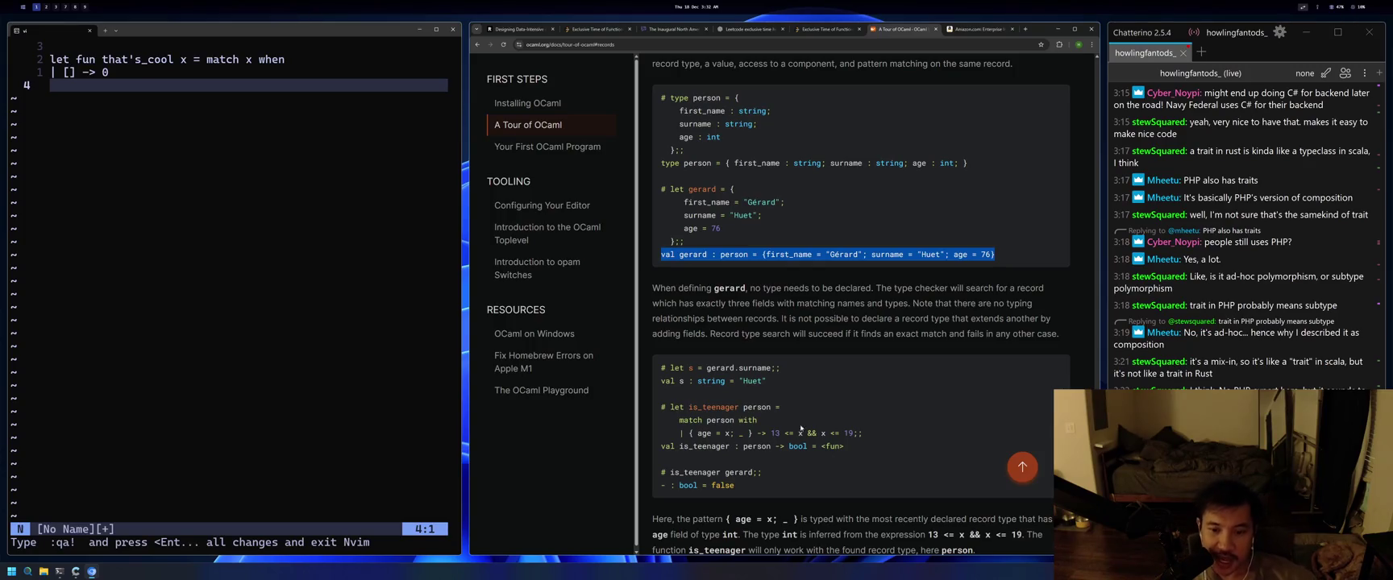
double_click(741, 433)
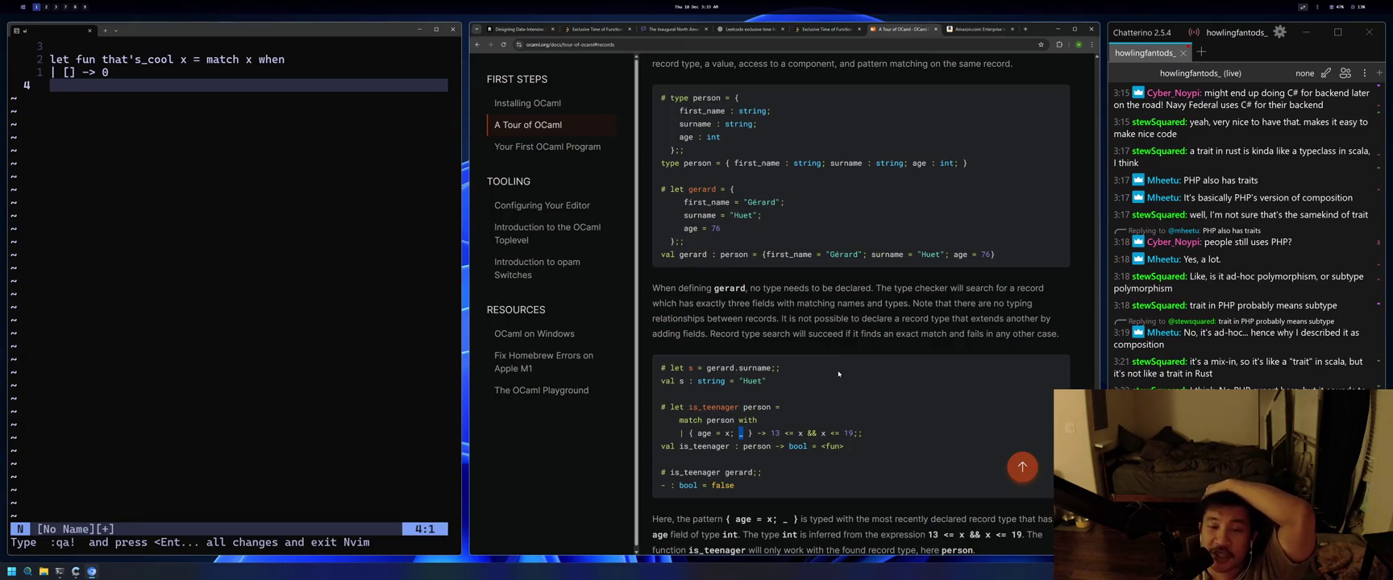
scroll(839, 373, "down", 5)
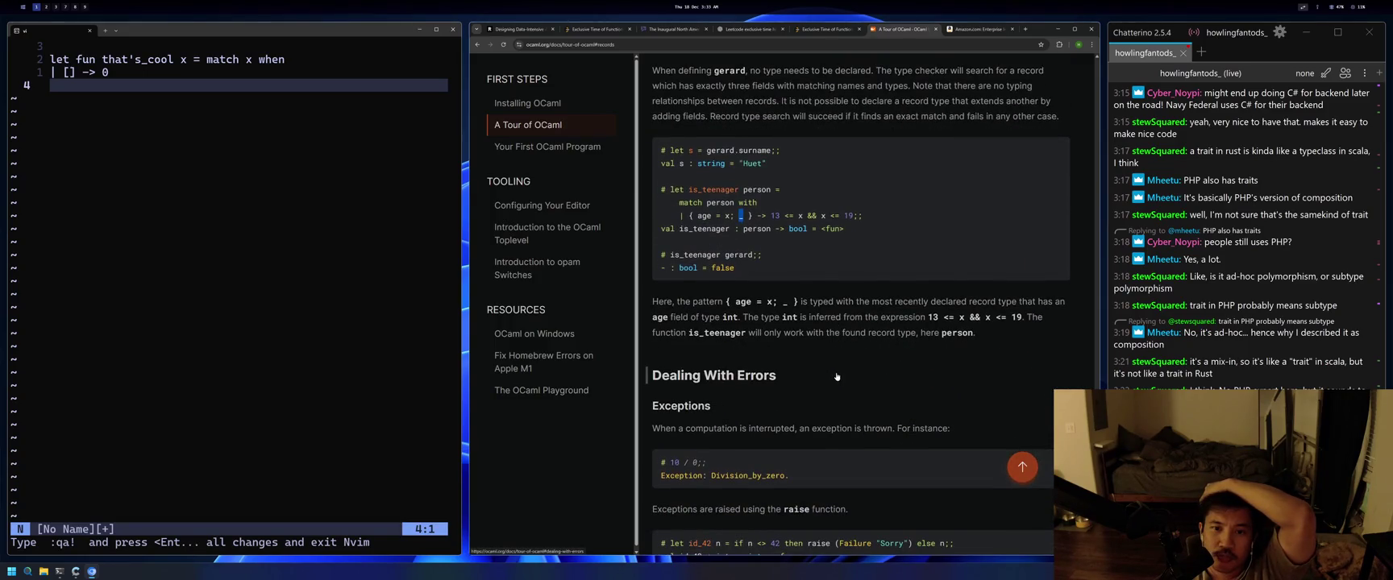
Highlight the bar, age field, variable x and arrow in the is_teenager match case.
left_click(742, 211)
left_click_drag(675, 217, 681, 216)
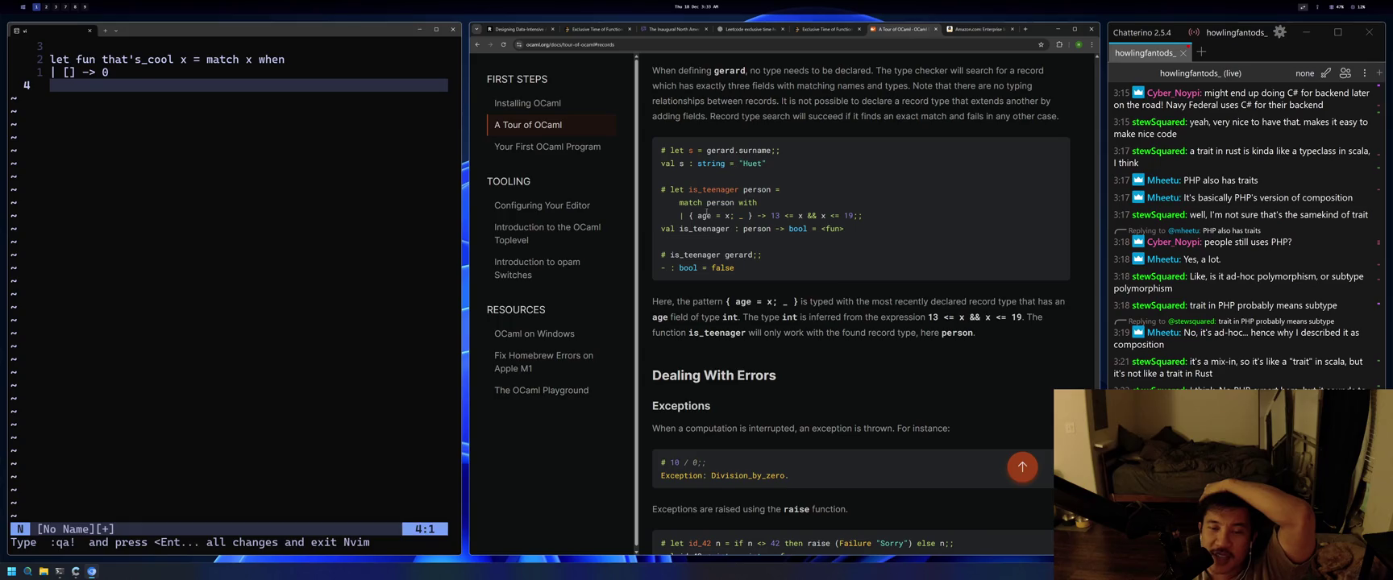
double_click(698, 216)
double_click(726, 216)
left_click(738, 220)
left_click_drag(762, 215, 769, 215)
left_click(777, 217)
Select more of the is_teenager code, then scroll down to the Exceptions examples.
mouse_move(767, 215)
left_mouse_down()
mouse_move(867, 230)
mouse_move(865, 217)
left_mouse_up()
left_click(863, 229)
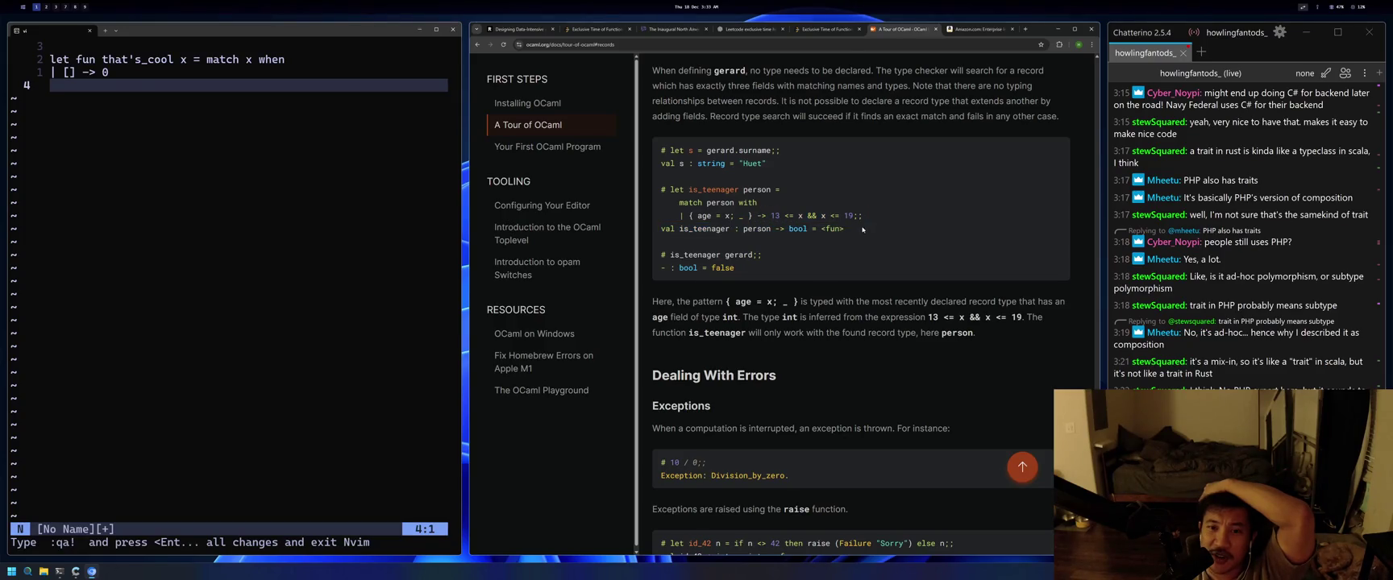
left_click_drag(879, 219, 679, 202)
left_click(757, 244)
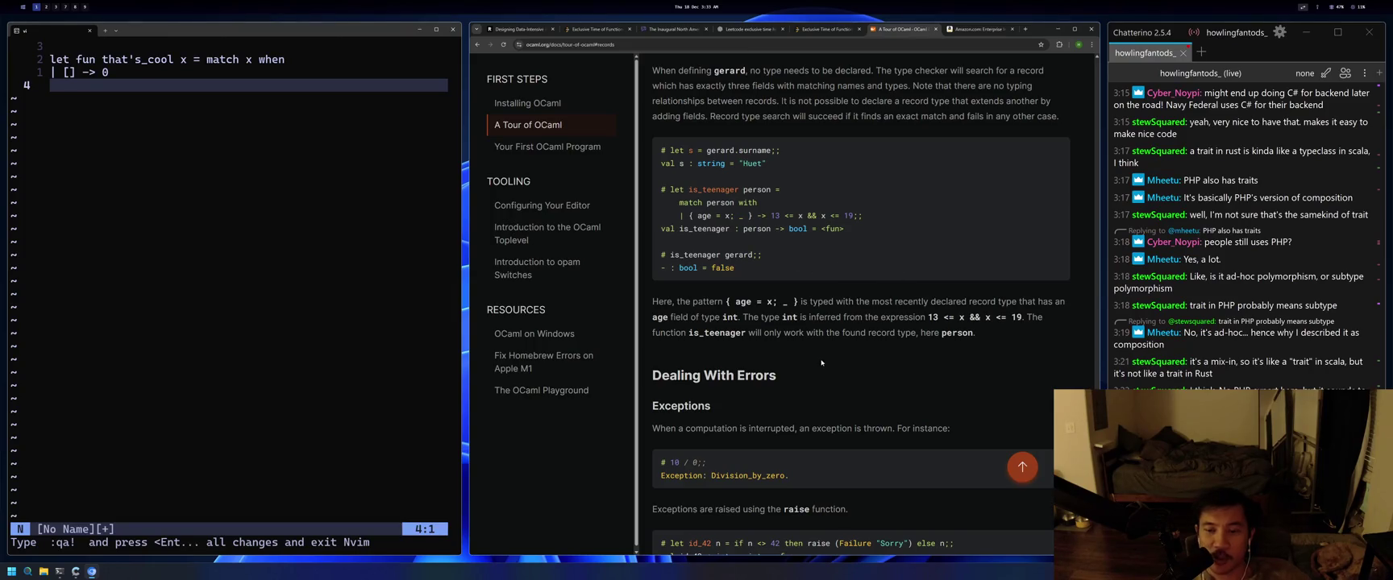
scroll(820, 364, "down", 3)
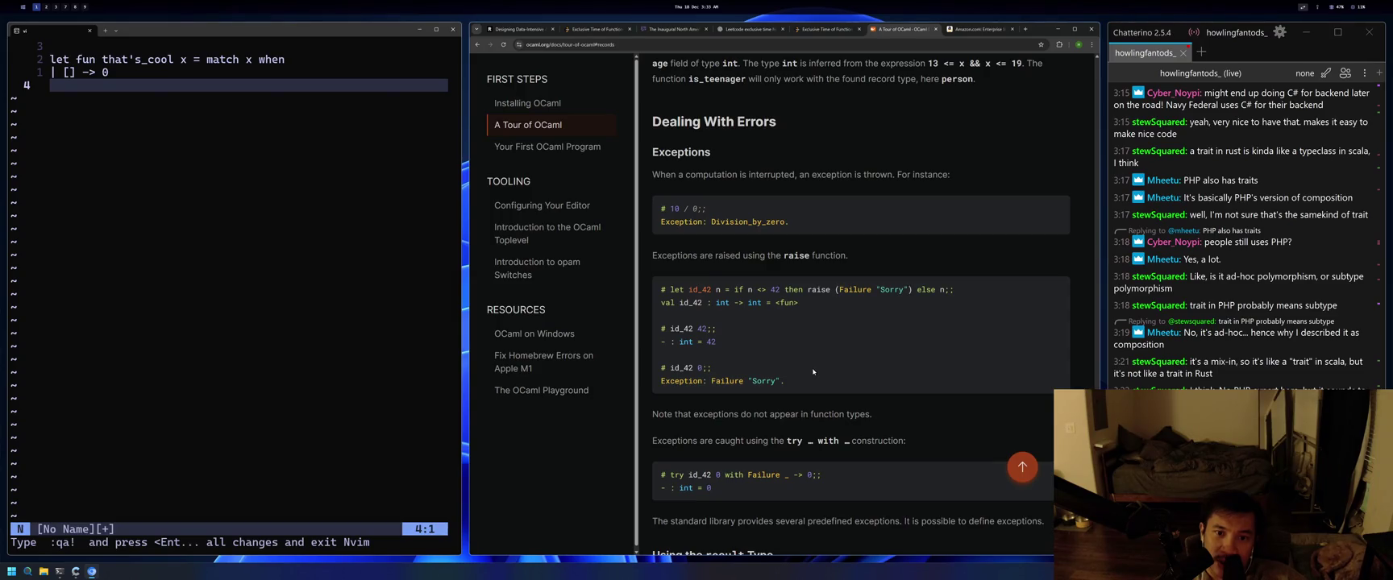
Highlight the Division_by_zero example and the raise (Failure "Sorry") expression.
left_click_drag(661, 208, 789, 222)
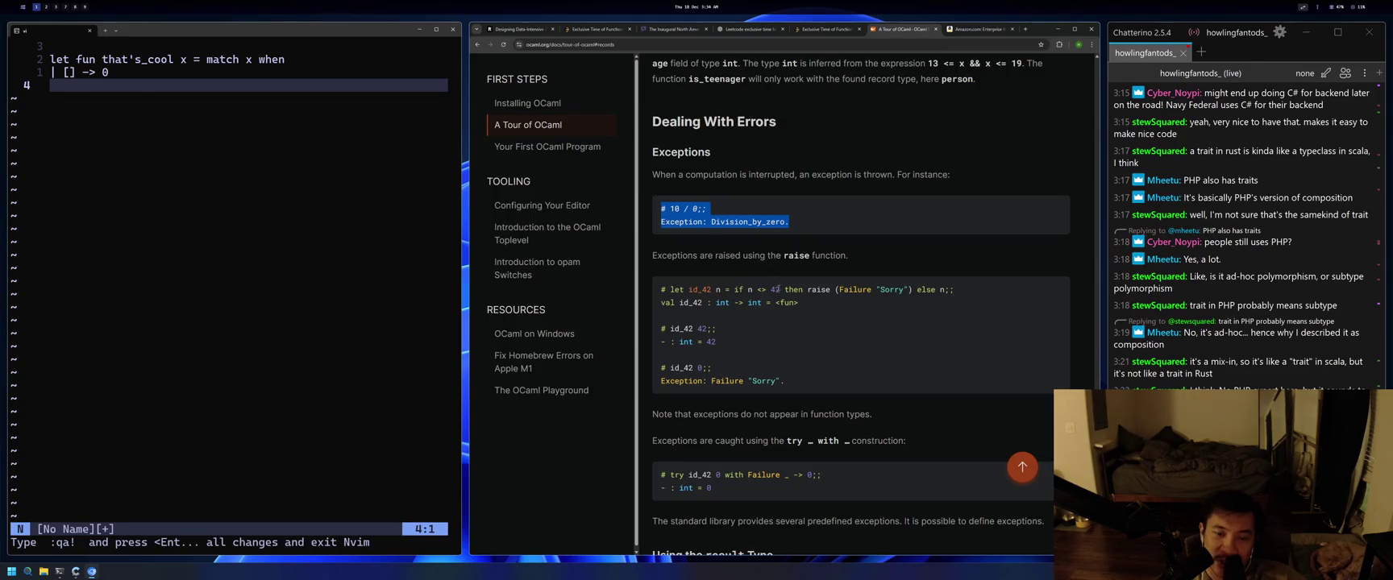
mouse_move(929, 293)
left_mouse_down()
mouse_move(853, 292)
mouse_move(913, 292)
left_mouse_up()
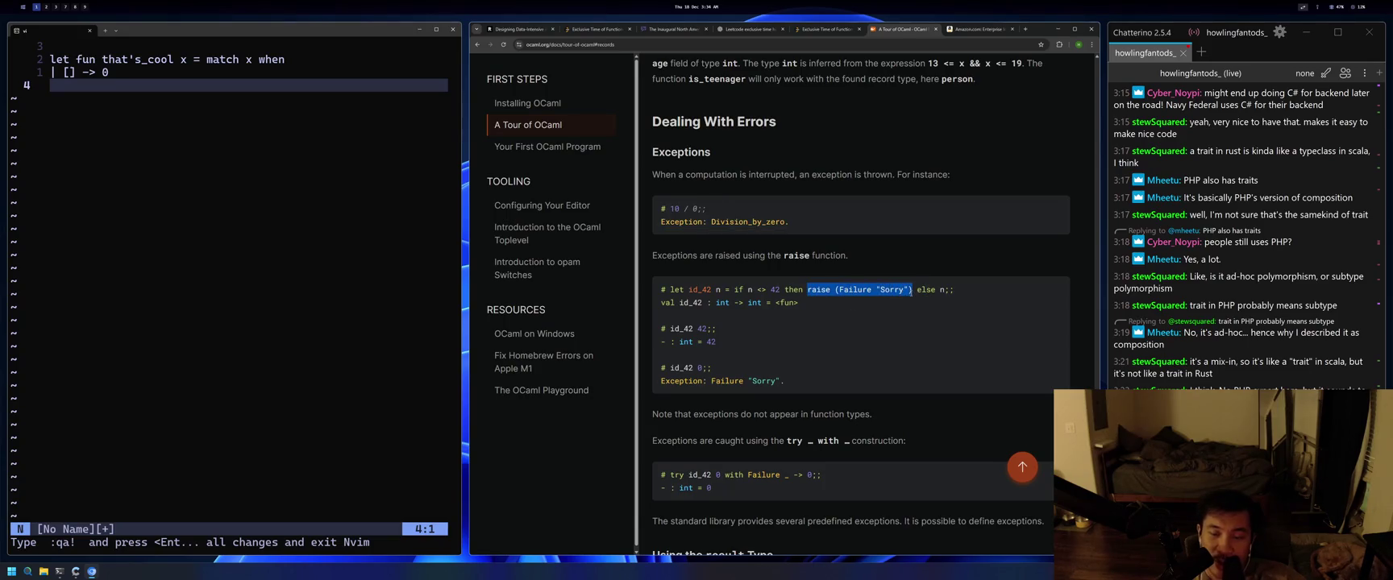
left_click(786, 289)
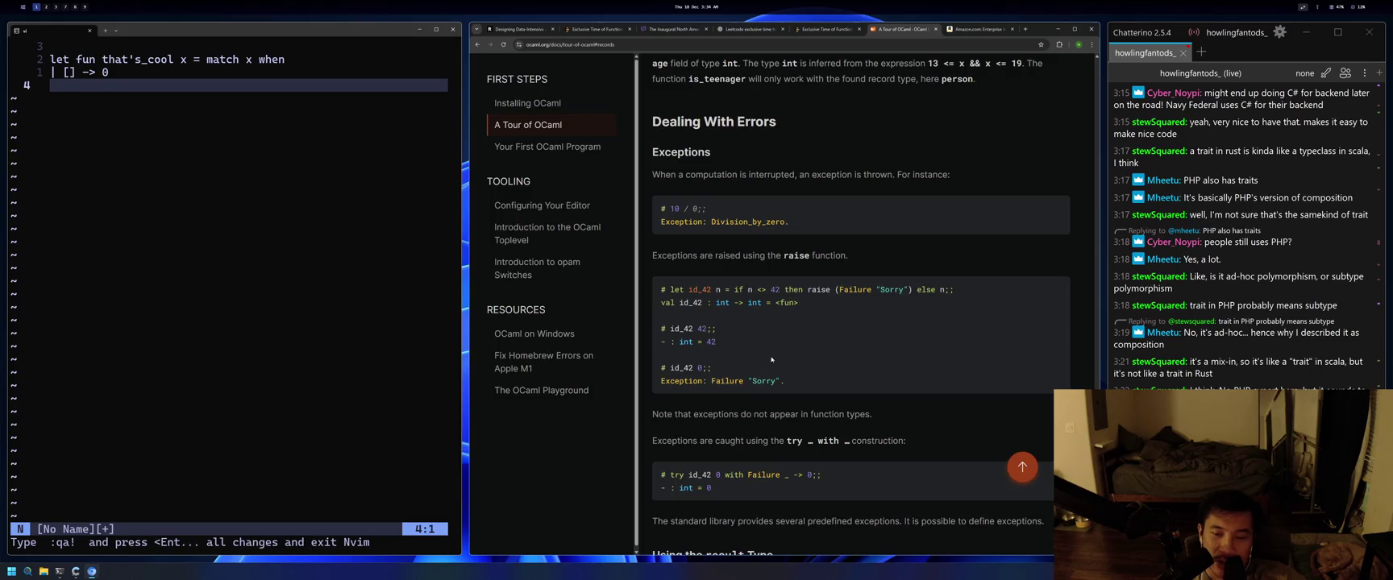
scroll(756, 389, "down", 1)
left_click_drag(790, 306, 873, 306)
left_click(746, 348)
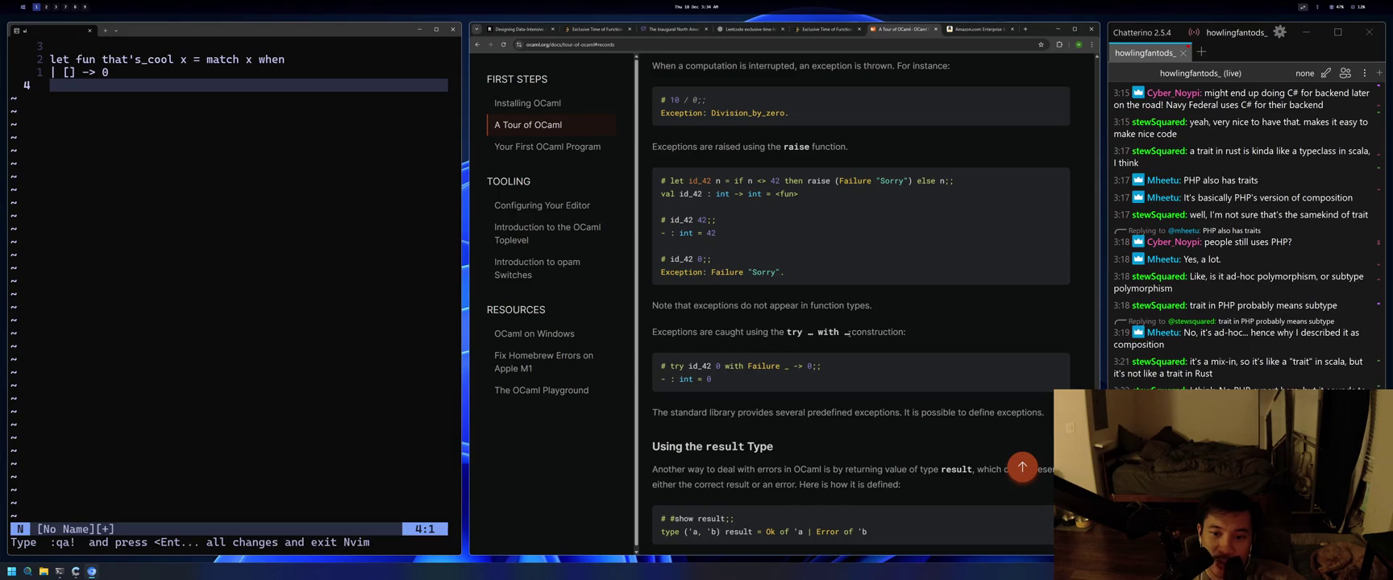
Highlight try, the id_42 body with its type, the if n <> condition, and try … with.
left_click_drag(671, 366, 768, 362)
left_click_drag(733, 181, 811, 192)
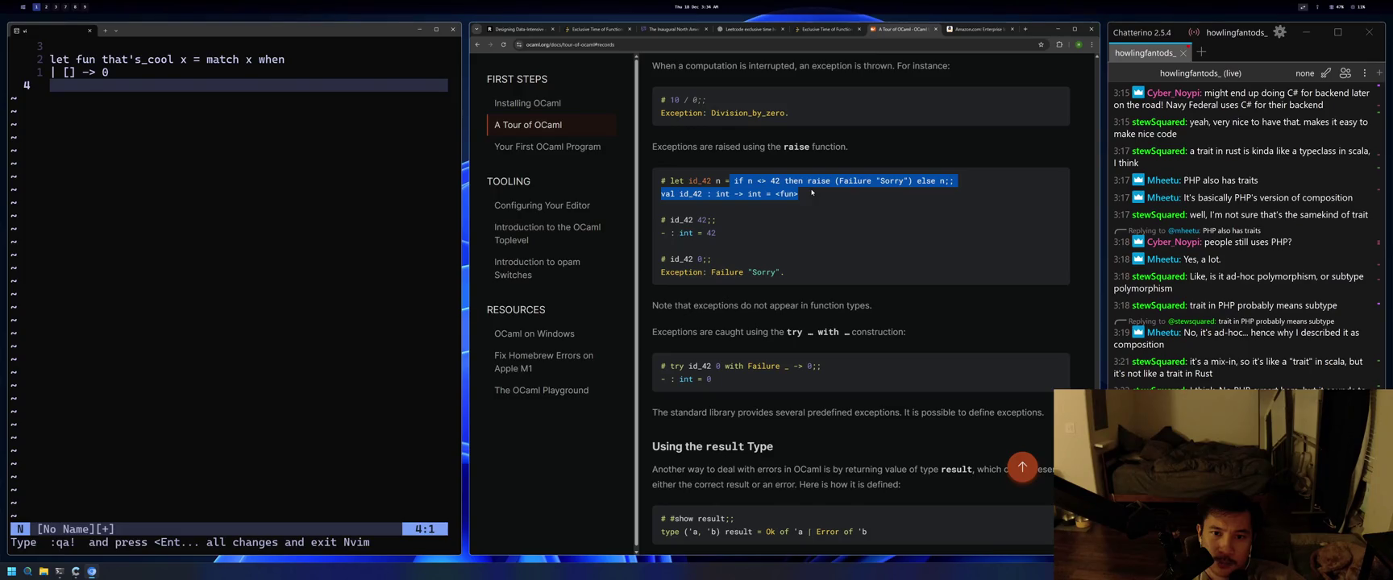
left_click(812, 192)
triple_click(762, 183)
left_click(840, 203)
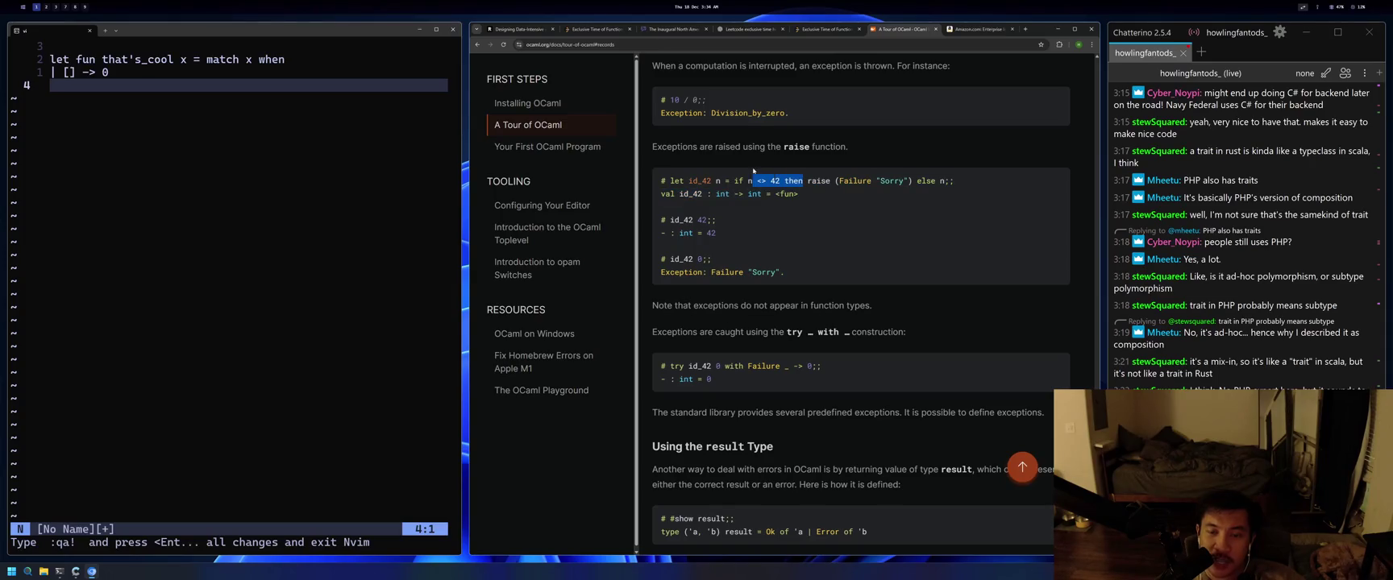
left_click_drag(731, 181, 771, 182)
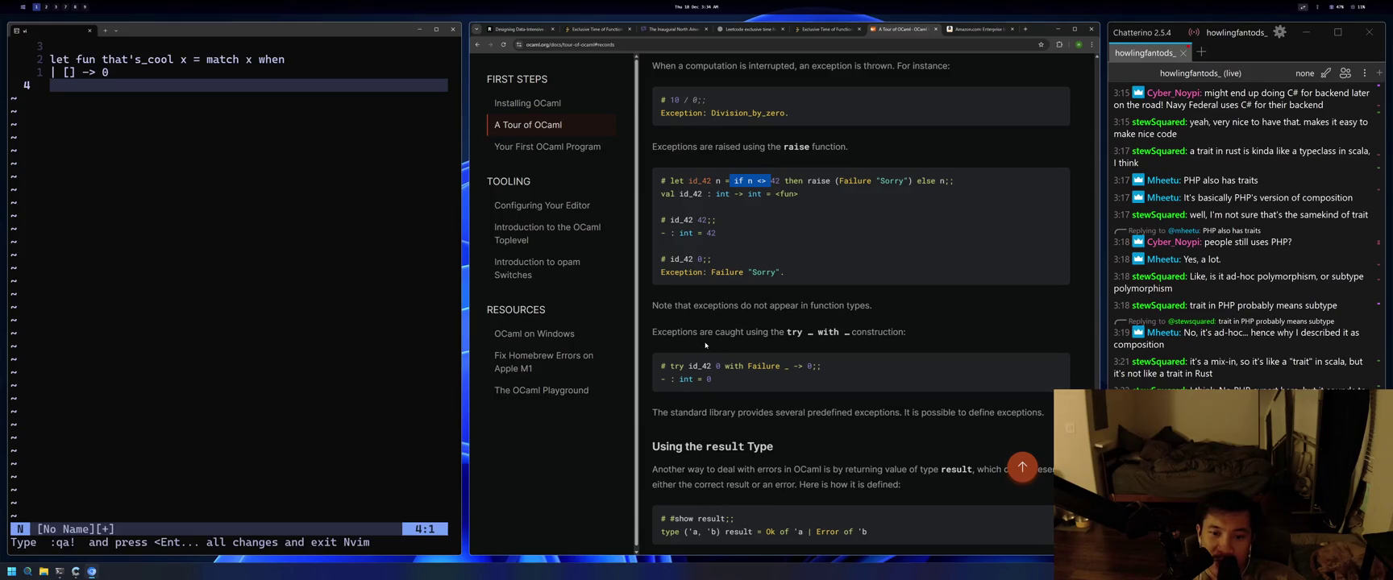
left_click_drag(780, 332, 812, 333)
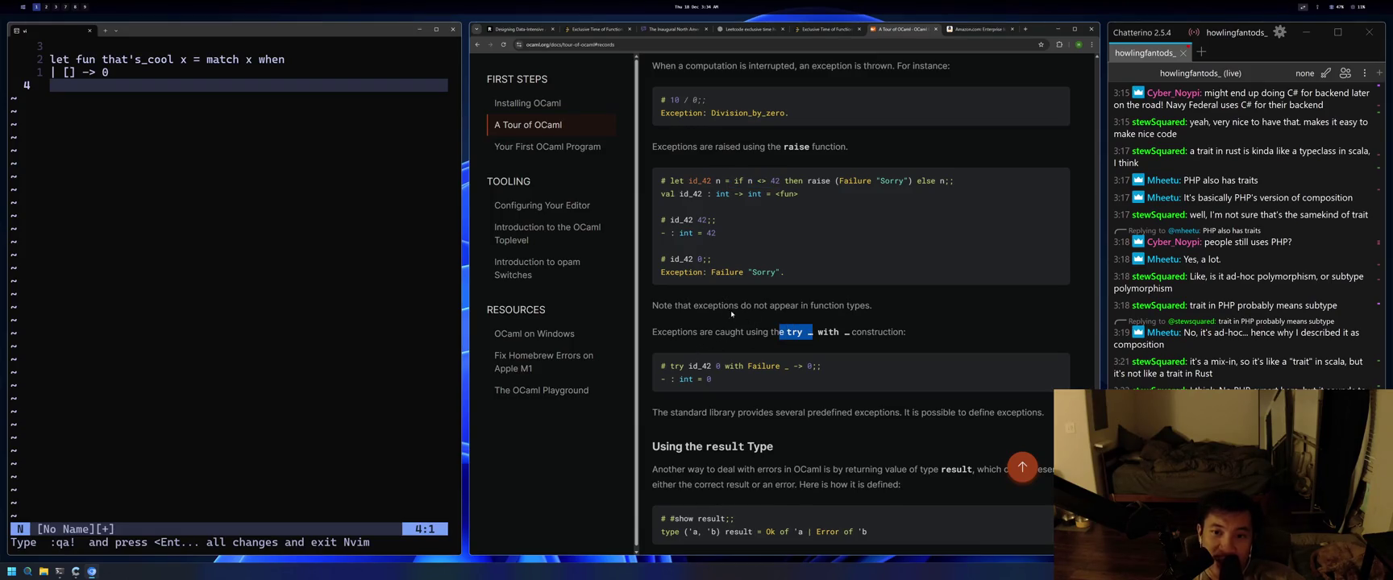
Reselect the body of the id_42 definition several times while reading it.
mouse_move(930, 203)
left_mouse_down()
mouse_move(927, 180)
mouse_move(766, 180)
left_mouse_up()
left_click(942, 181)
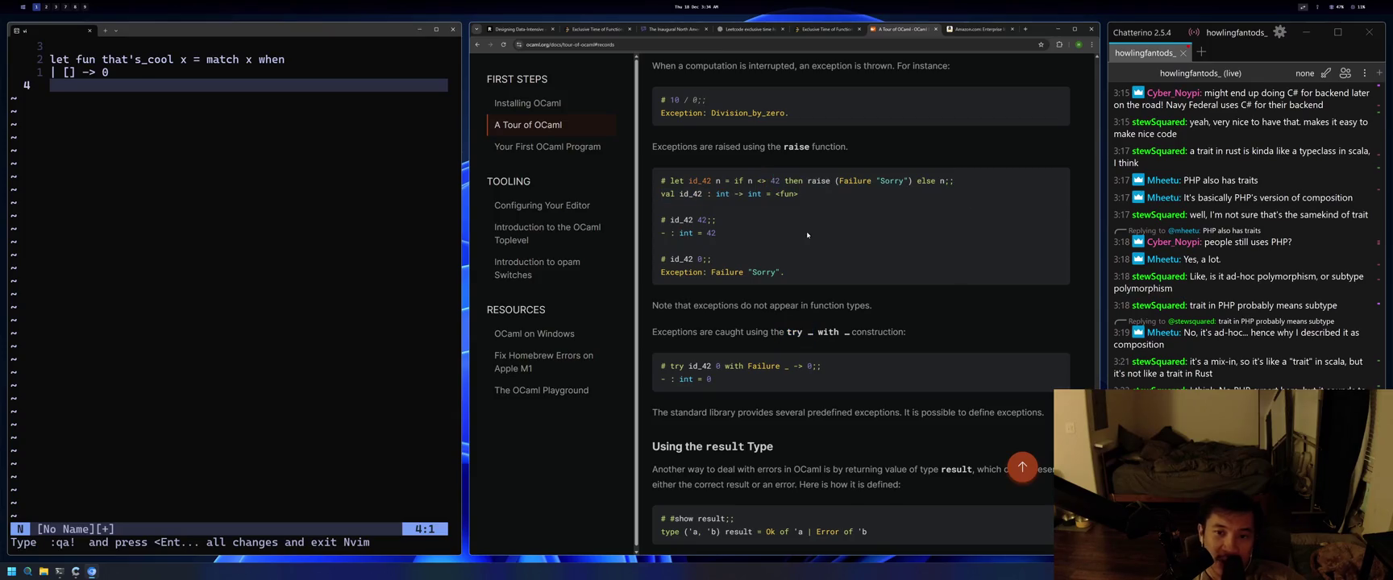
left_click_drag(941, 181, 762, 181)
left_click(811, 189)
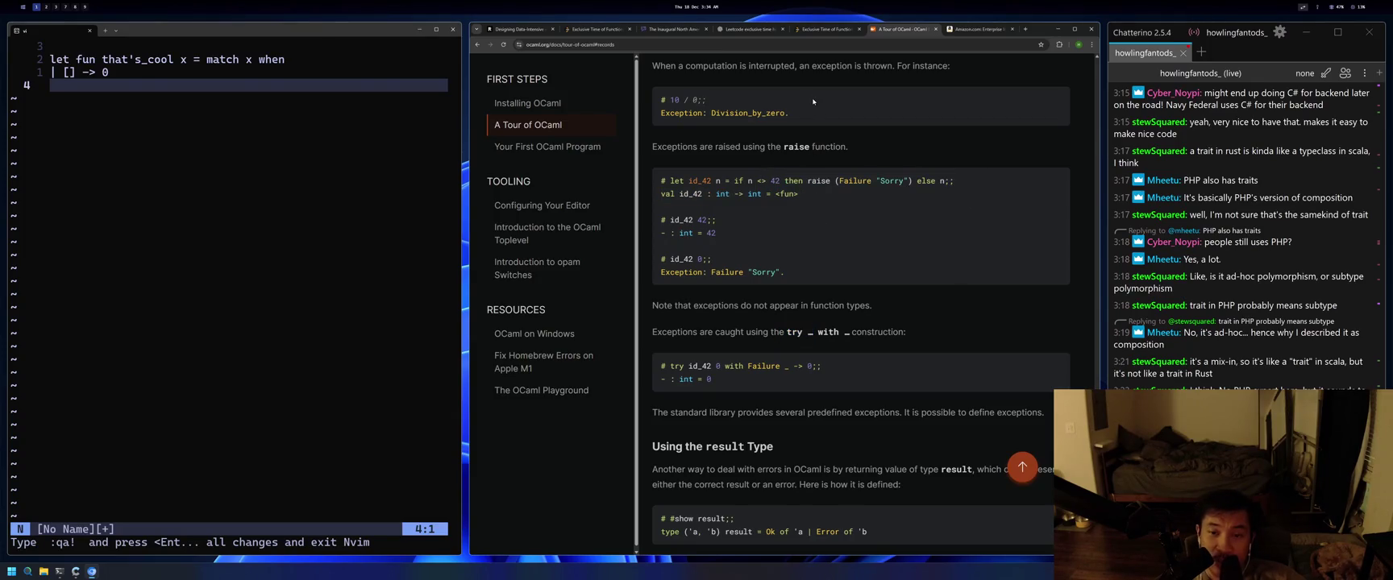
left_click_drag(954, 181, 793, 181)
left_click(924, 182)
left_click_drag(954, 180, 715, 167)
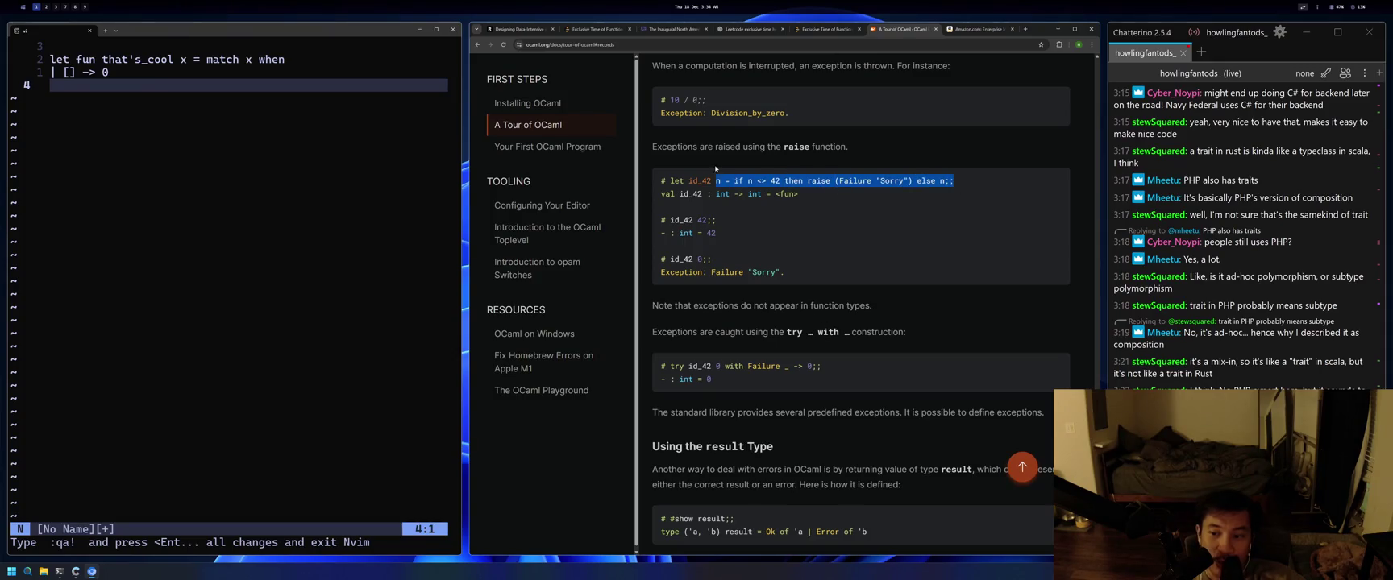
left_click(799, 283)
Highlight the try … with example and its result, then scroll to Using the result Type.
left_click_drag(873, 376, 681, 364)
left_click_drag(766, 388, 689, 366)
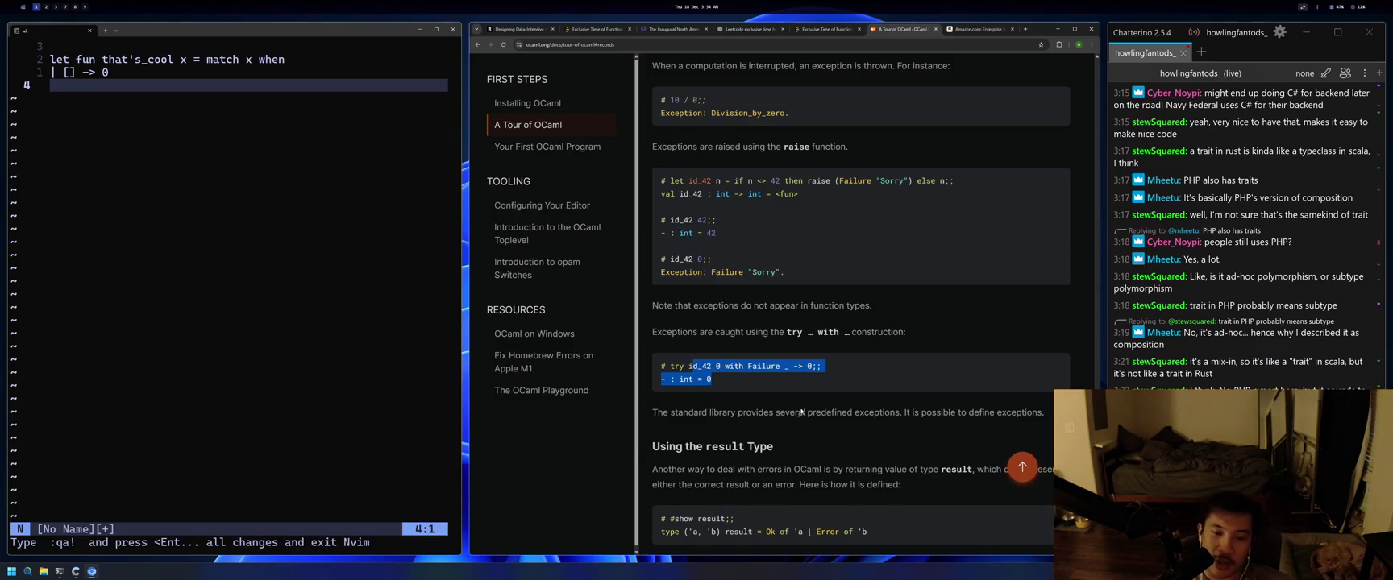
scroll(796, 447, "down", 1)
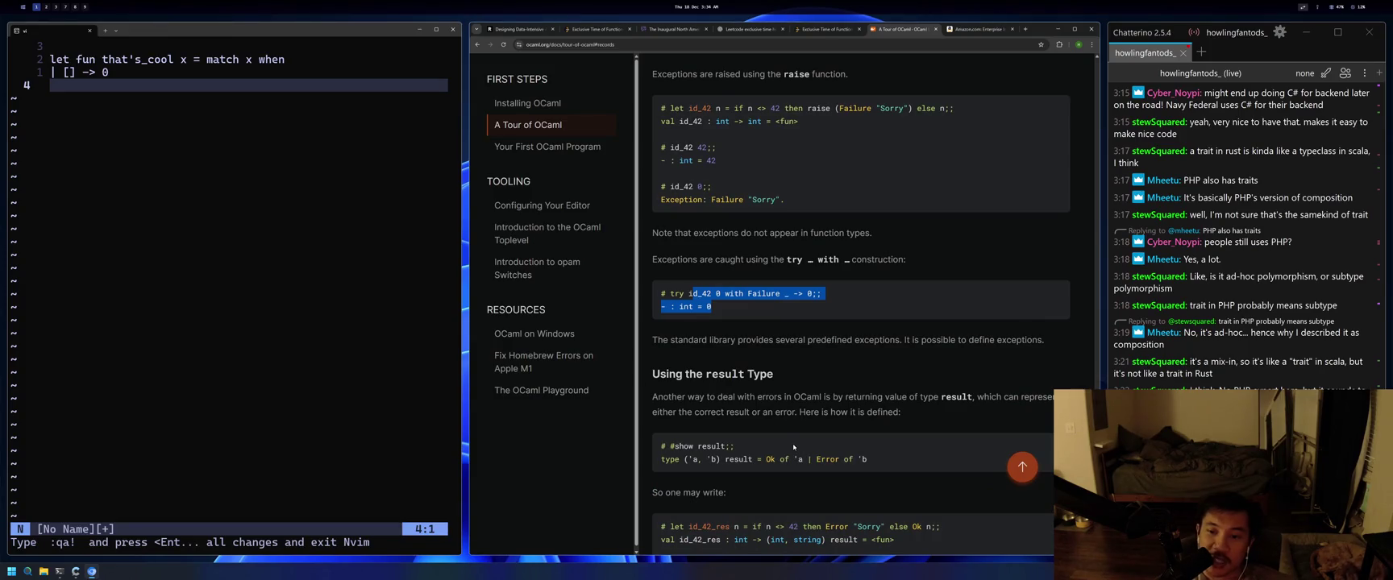
Read the result type examples, highlighting a type parameter, id_42_res and its n <> 42 comparison.
scroll(797, 449, "down", 3)
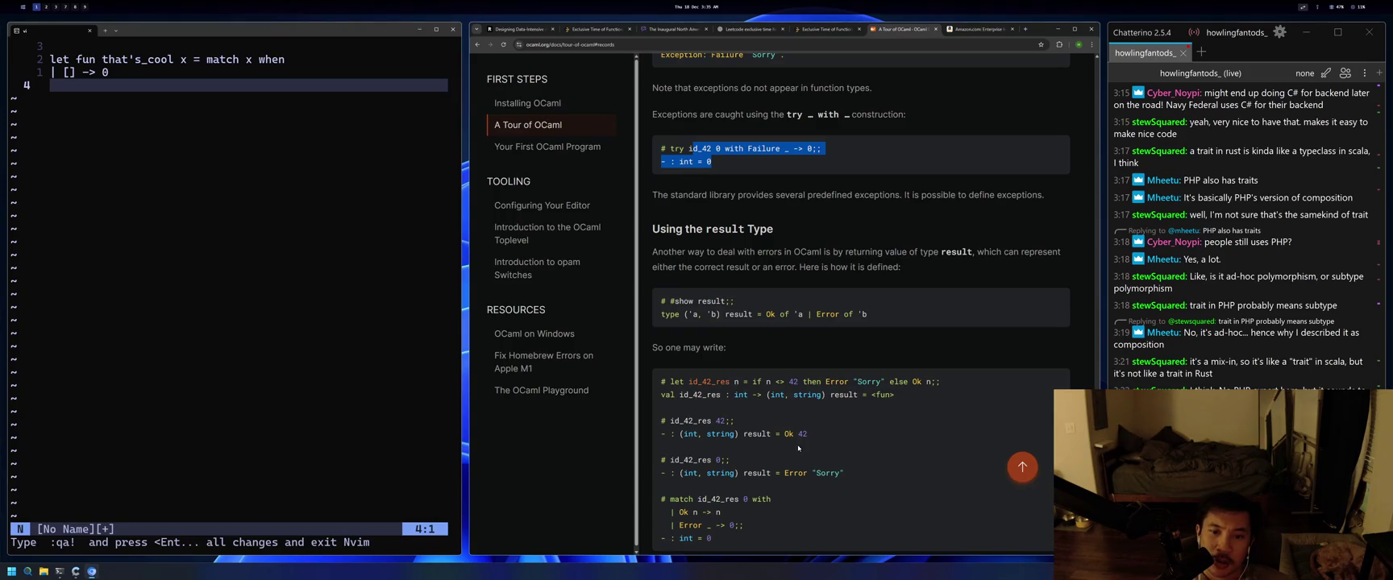
left_click_drag(696, 316, 708, 315)
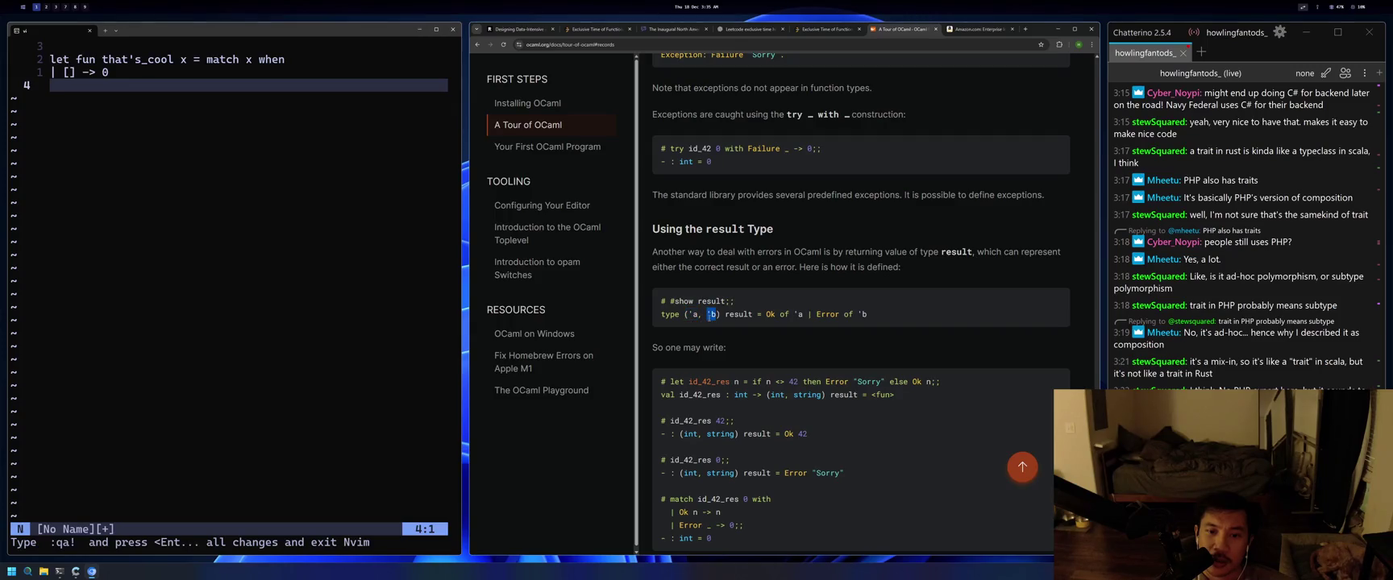
left_click(746, 314)
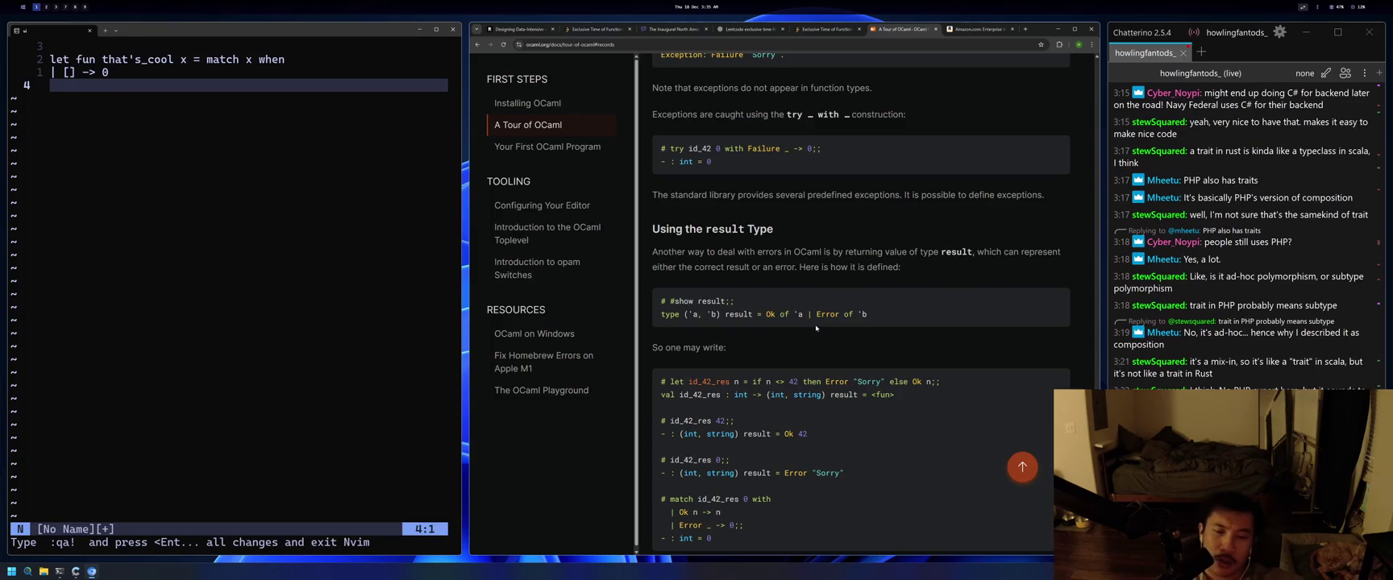
scroll(814, 328, "down", 1)
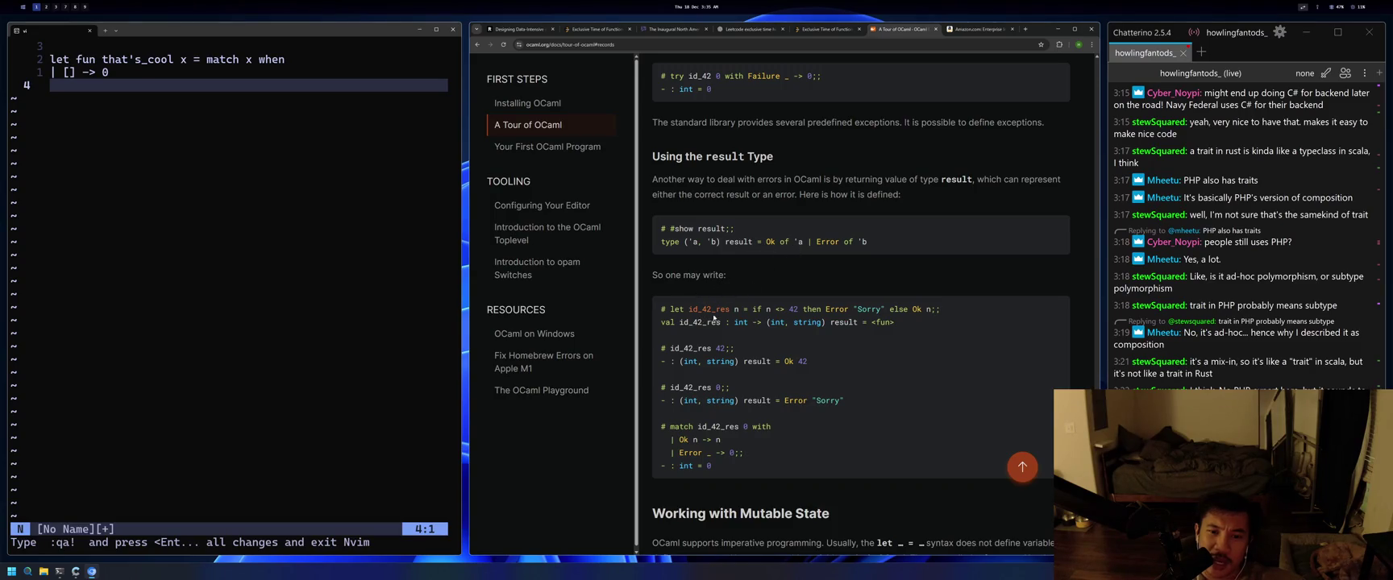
left_click_drag(731, 310, 688, 310)
mouse_move(775, 311)
left_mouse_down()
mouse_move(797, 310)
mouse_move(764, 310)
left_mouse_up()
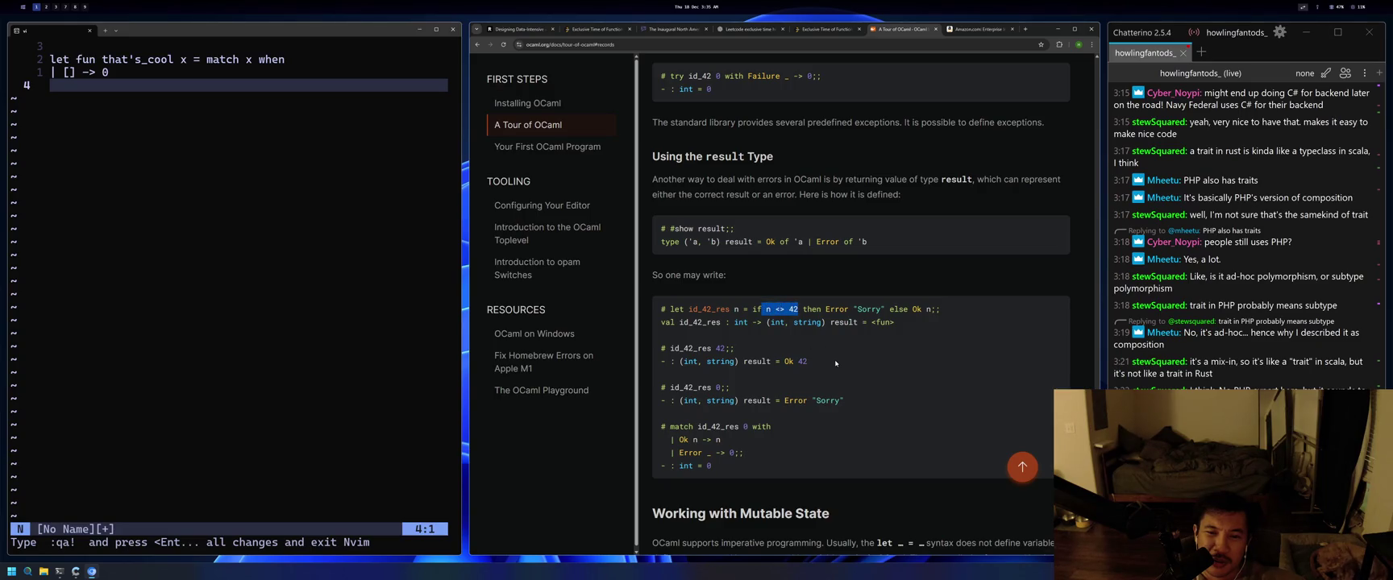